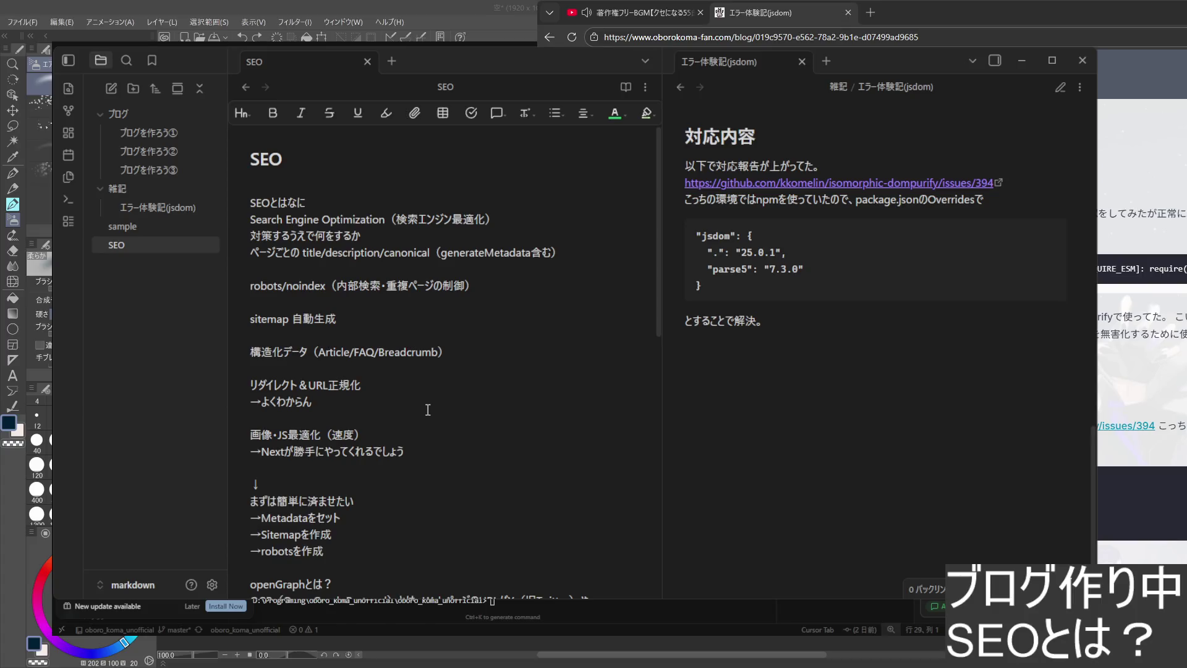
- Page through the SEO note, then switch to the other project's editor and select a word in its code
key("Left")
key("Page_Down")
key("Page_Down")
key("Page_Up")
key("Page_Up")
key("Page_Up")
key("Page_Down")
key("Page_Down")
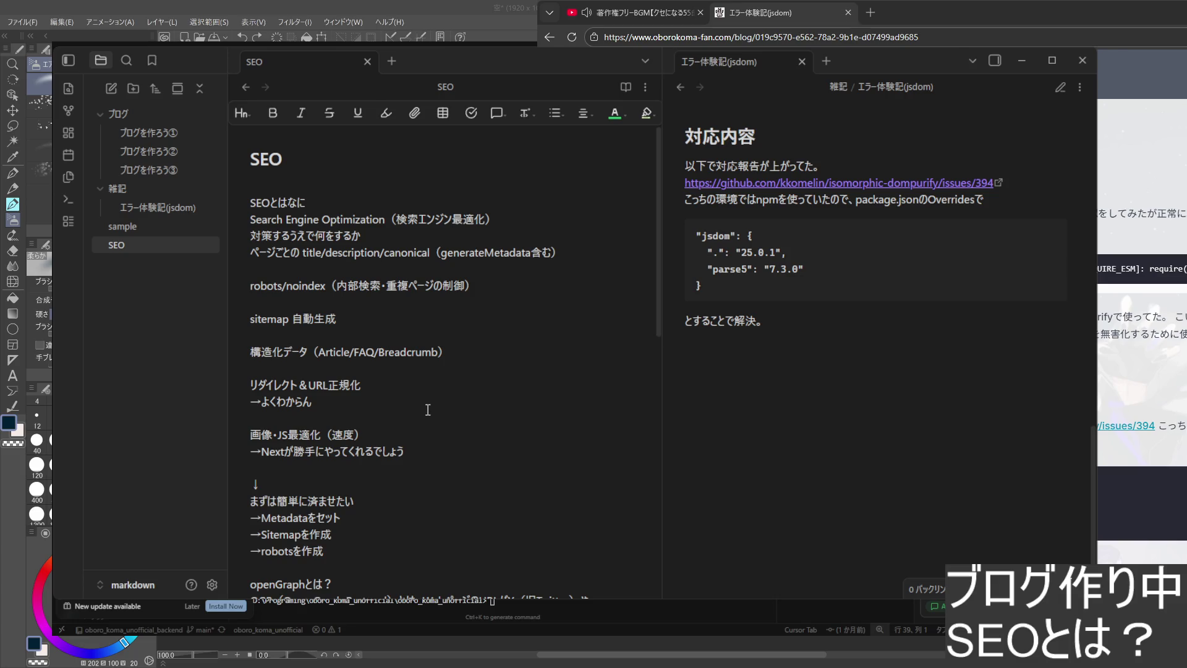
key("Page_Down")
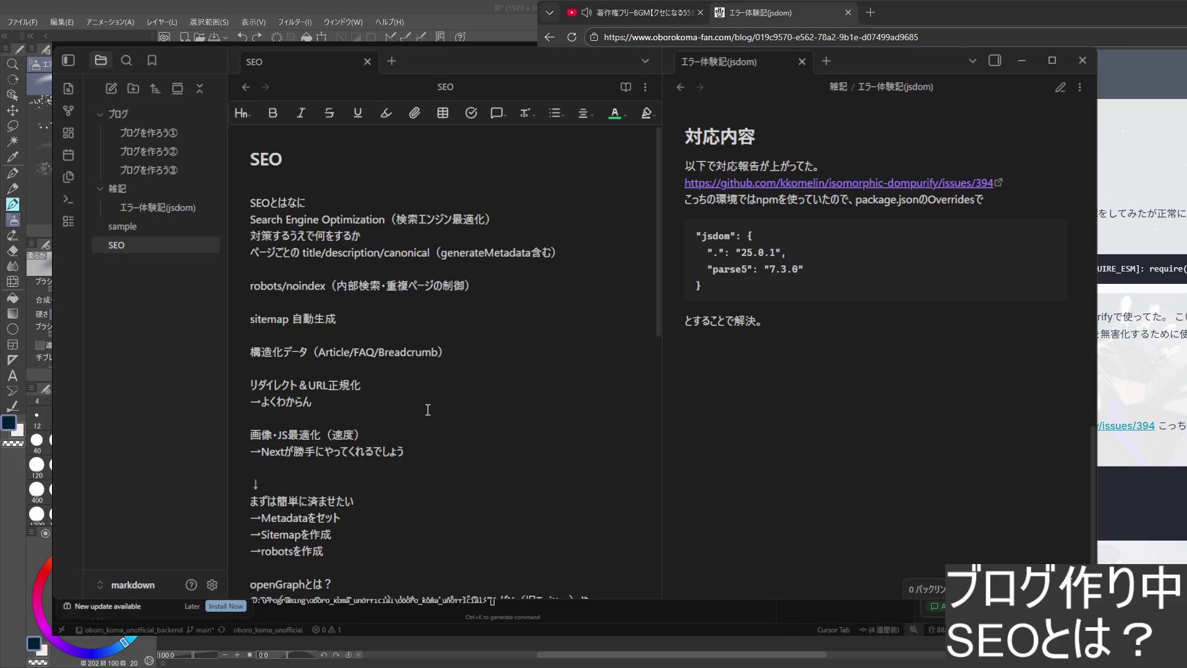
key("ctrl+Tab")
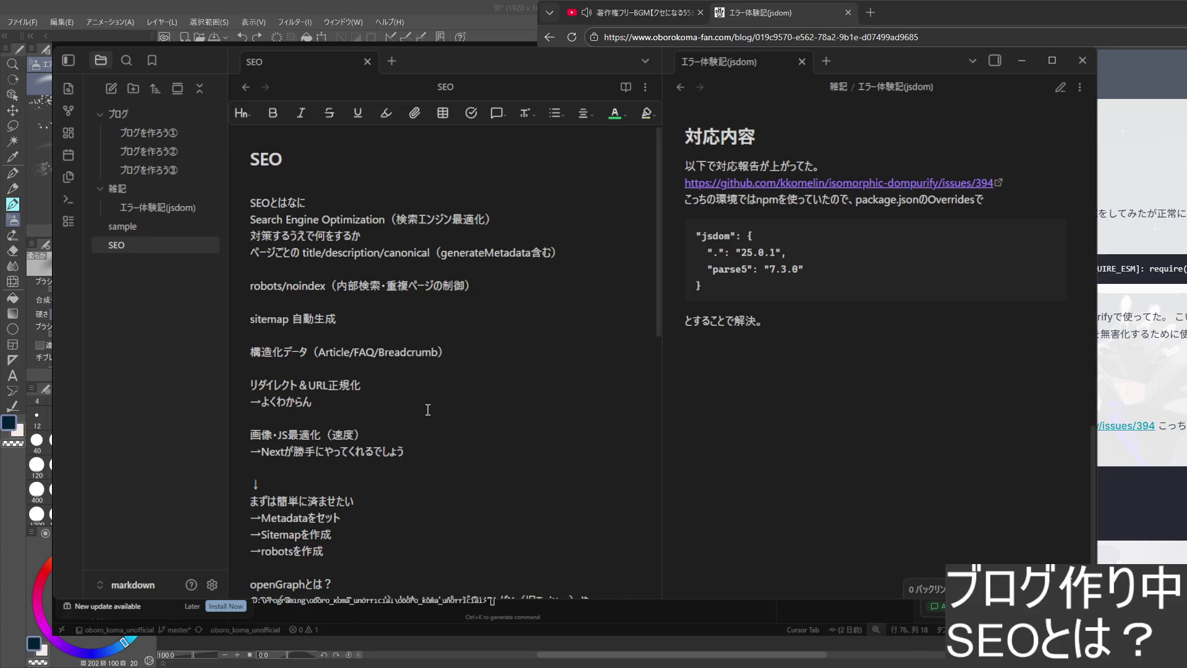
key("ctrl+Tab")
key("Down")
double_click(428, 410)
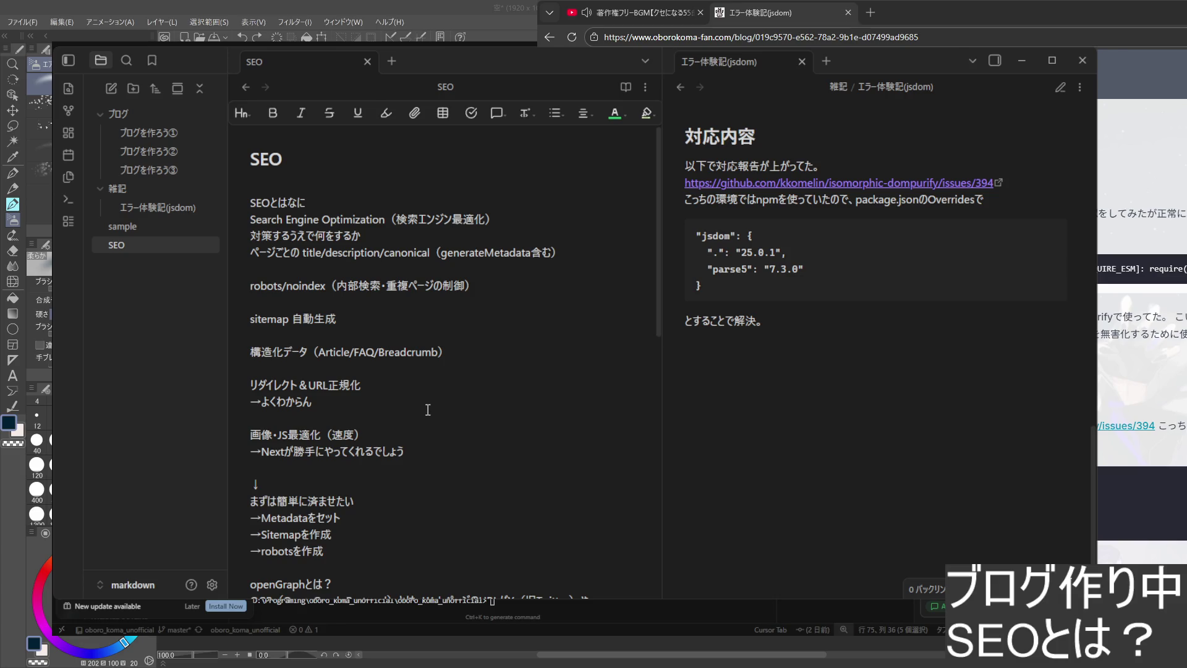
- In the Cursor terminal, autocomplete the cd path into the oboro_koma_unofficial_backend folder
key("End")
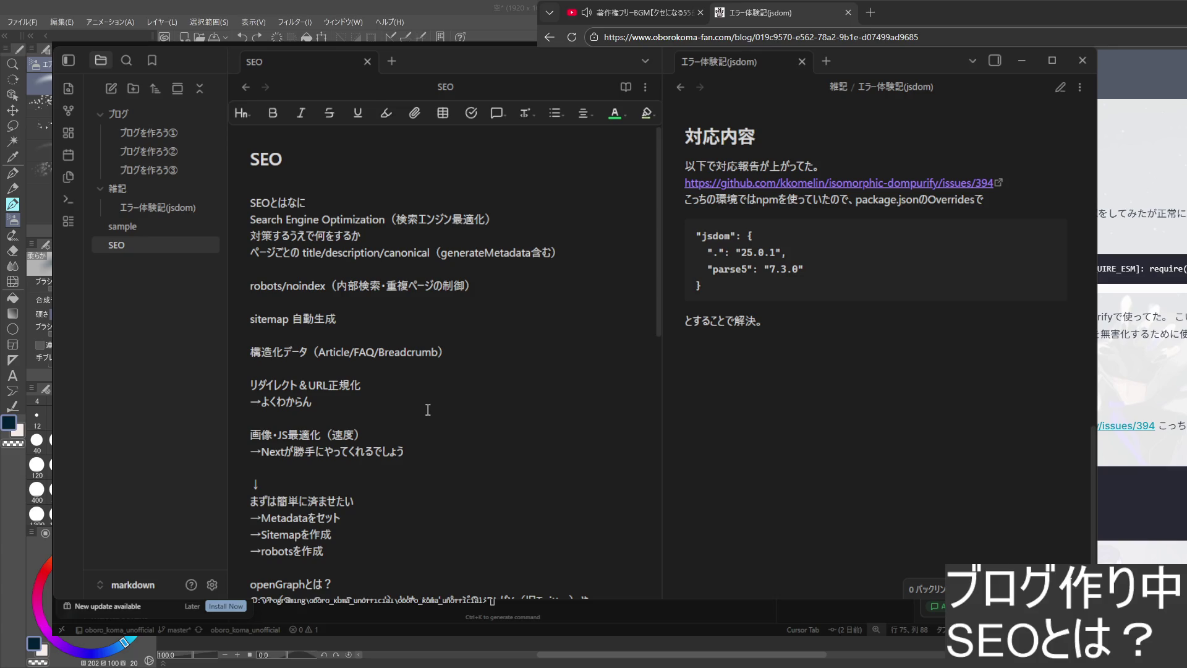
key("End")
key("Down")
key("Down")
key("Up")
key("Up")
key("Down")
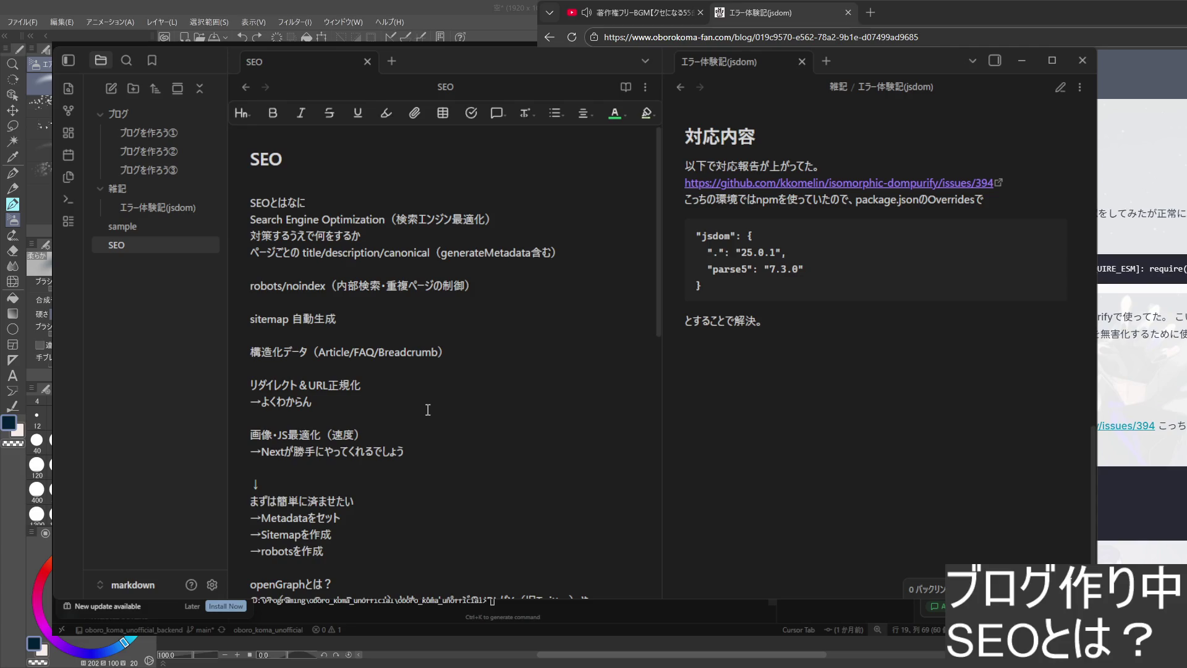
type("cd ")
type("../")
type("ba")
key("Tab")
key("Return")
key("ctrl+l")
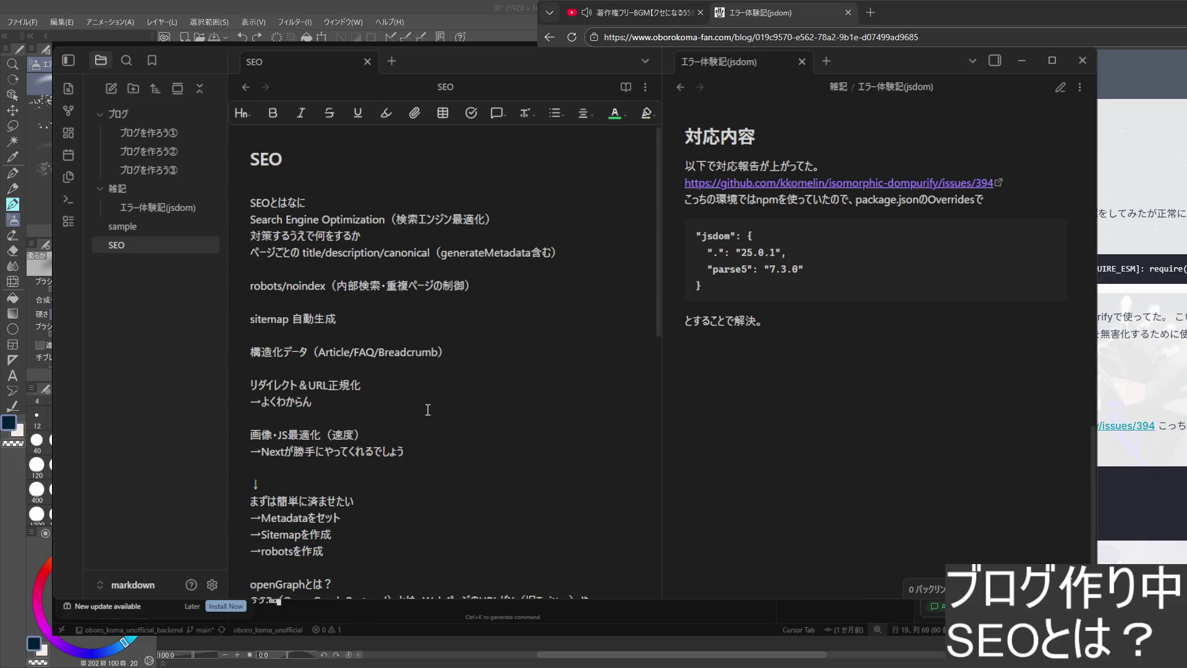
key("shift+F10")
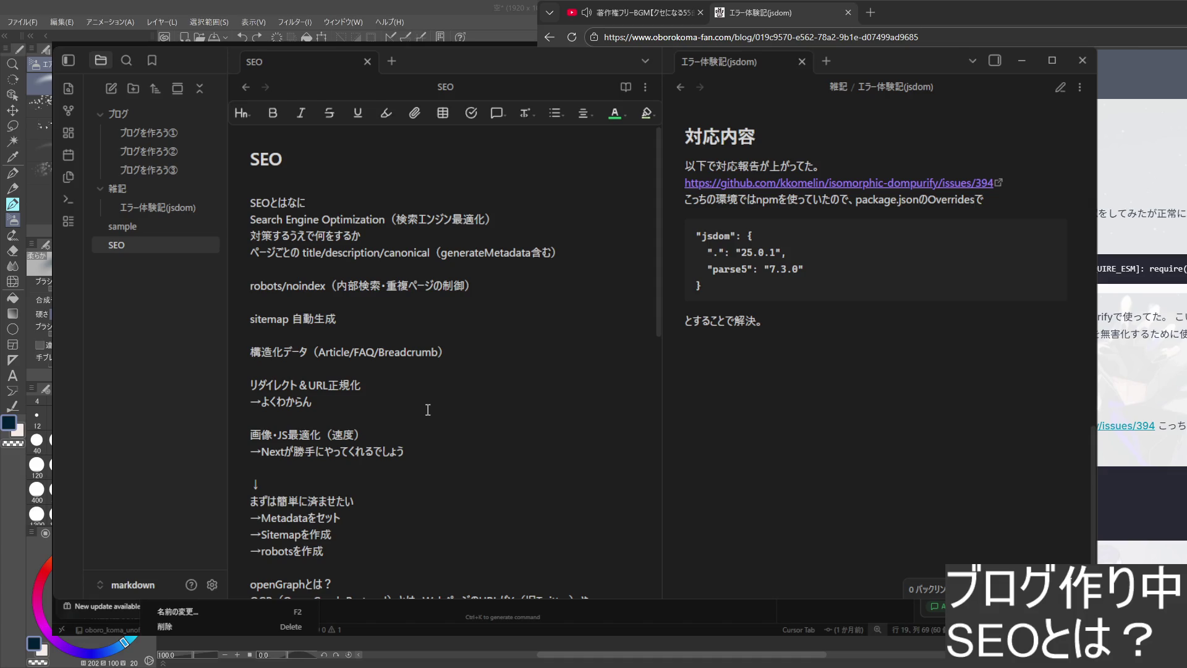
key("Escape")
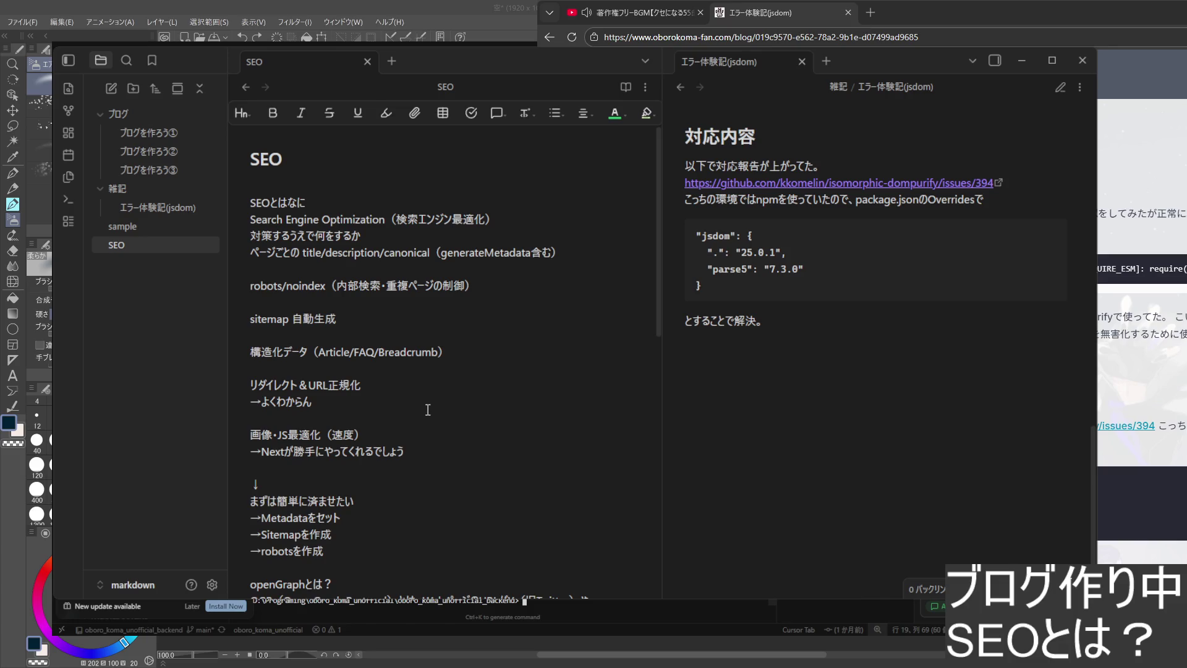
key("Tab")
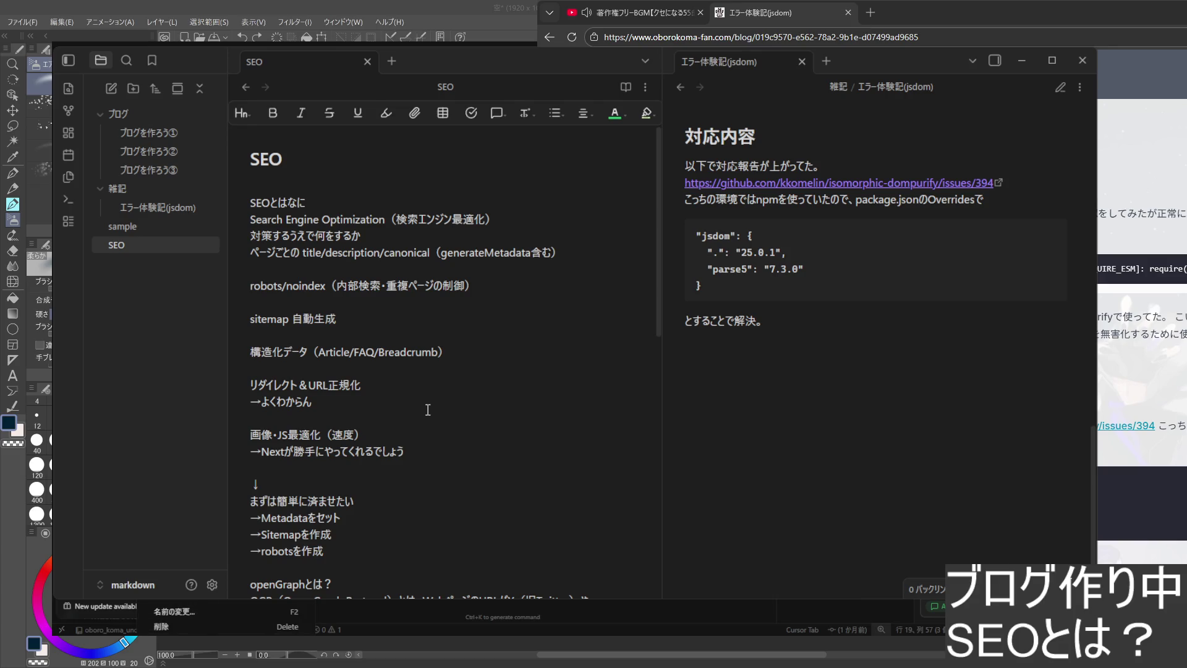
key("F2")
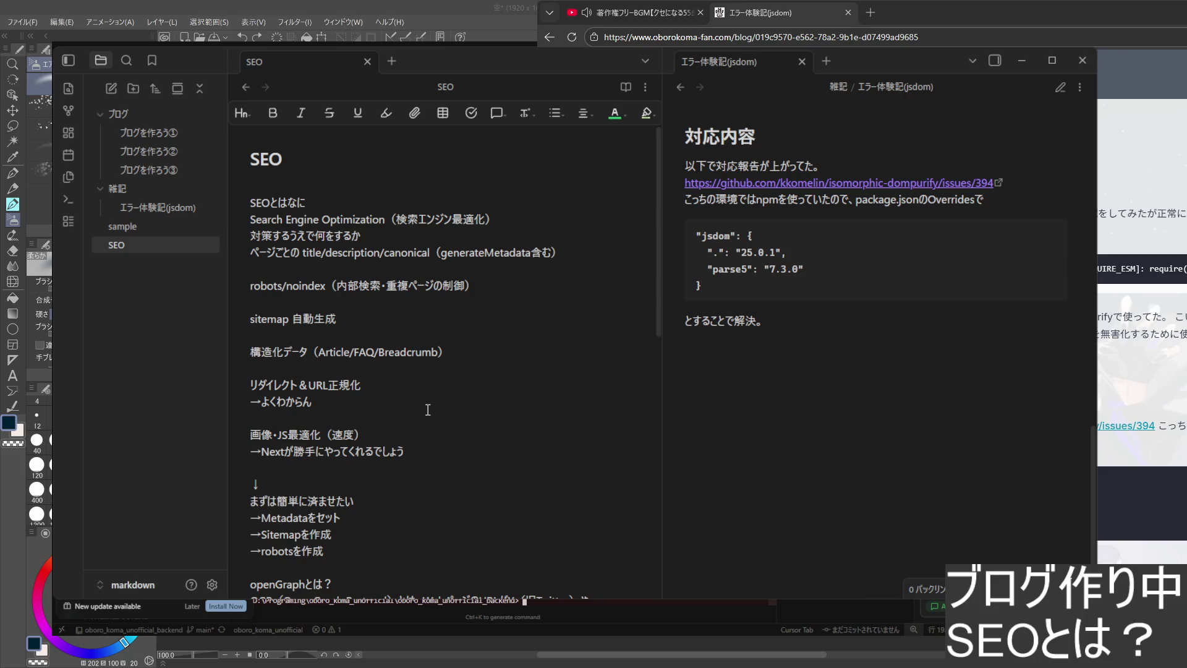
type("desk")
- Run the task create command, load the local blog page in a new tab and close the fan site's blog tab
key("BackSpace")
key("BackSpace")
key("BackSpace")
type("task create")
key("Return")
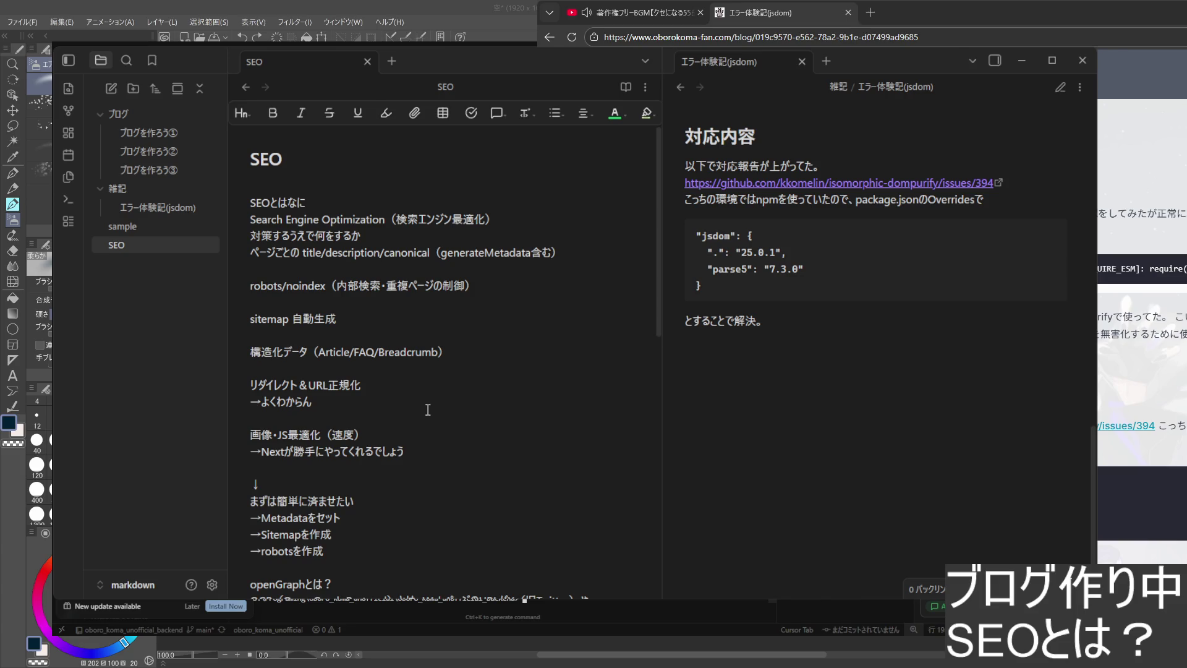
type("ページの内容をSNSでシェアした時に表示")
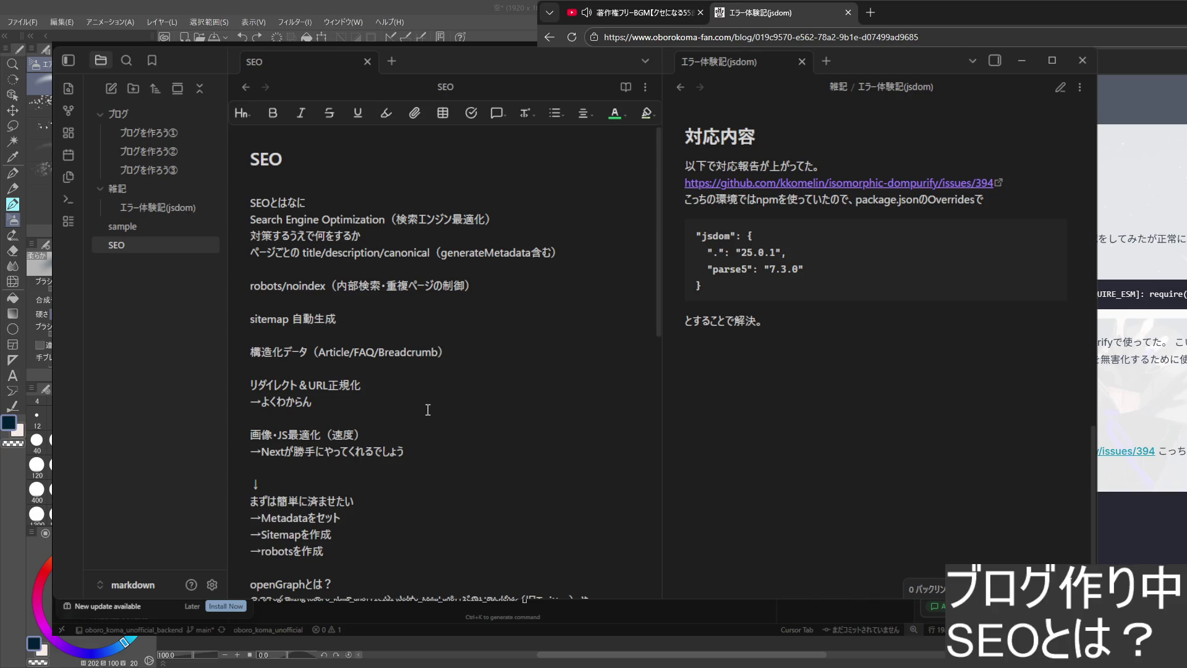
left_click(870, 12)
type("localhost:3000/blog")
key("Return")
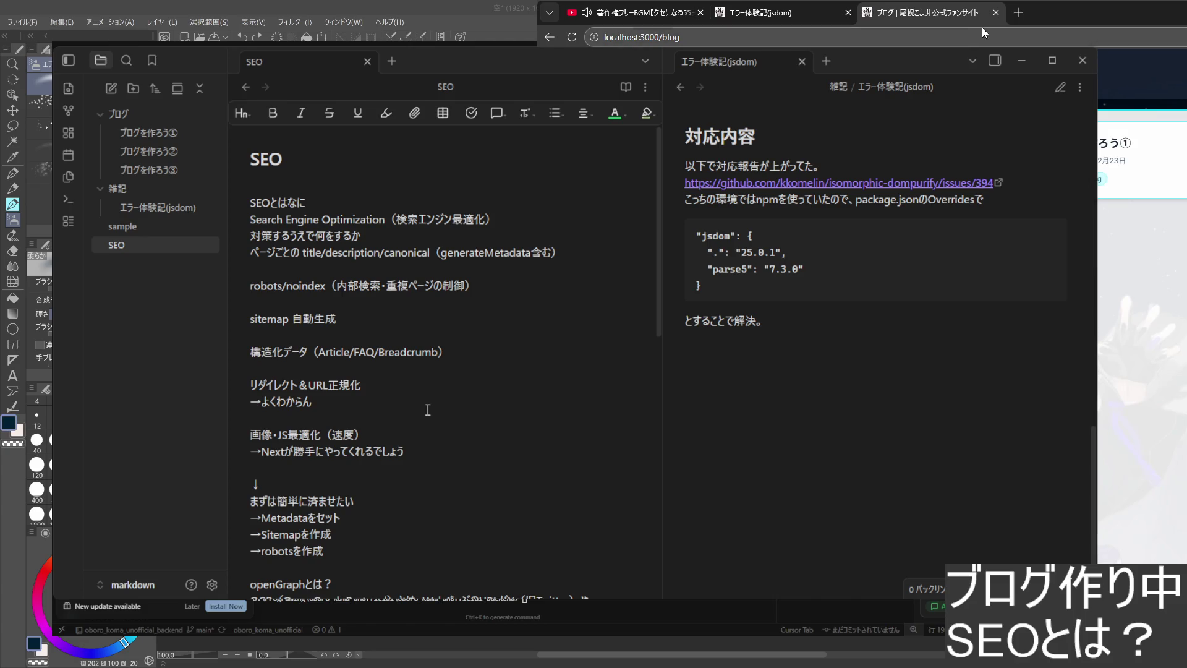
key("ctrl+w")
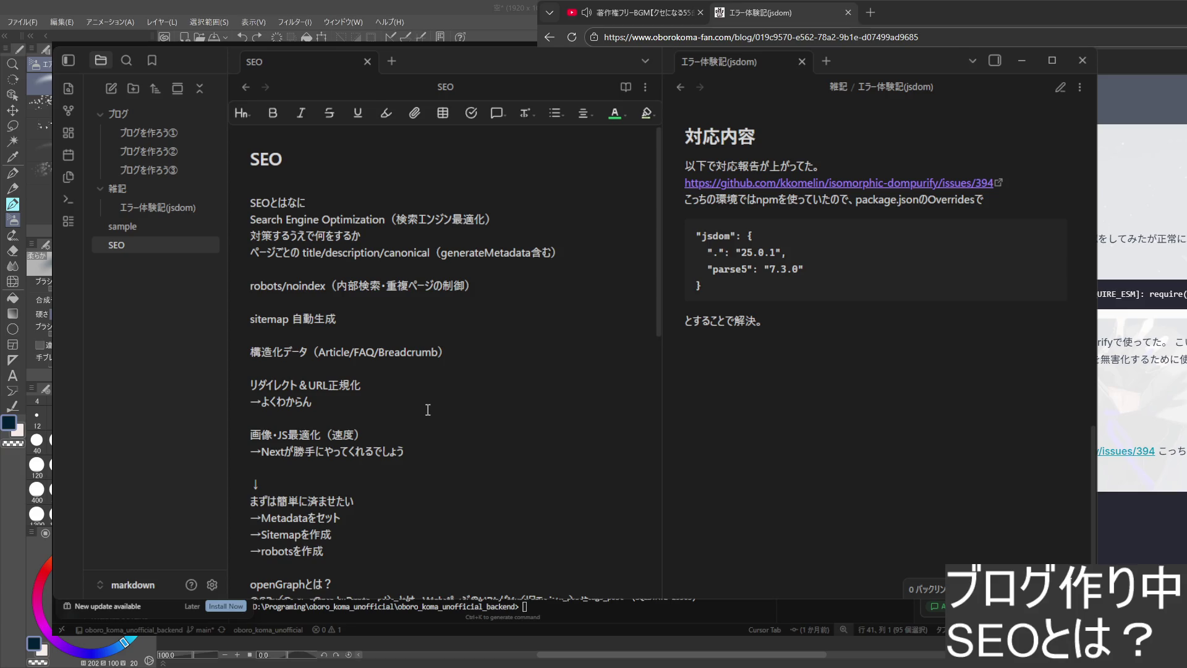
- Paste the SEO checklist (metadata, robots, sitemap, structured data, redirects, optimisation, to-dos) into the note
key("ctrl+v")
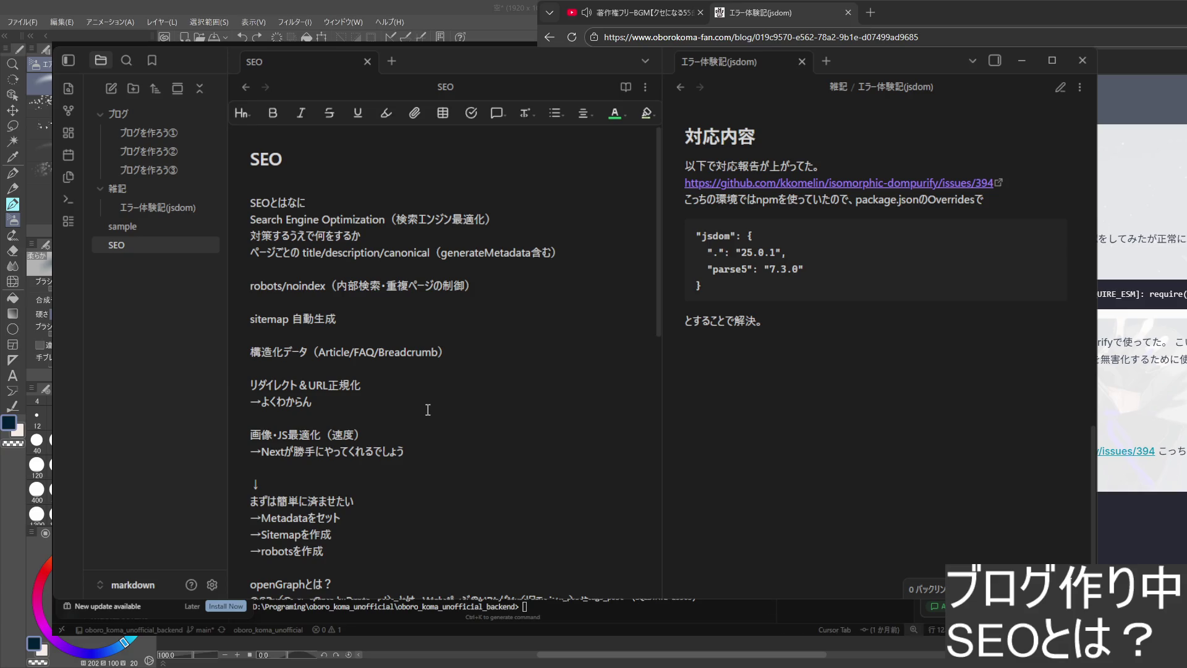
- Run task create-blog from the backend terminal at the bottom
left_click(699, 603)
type("task create-blog")
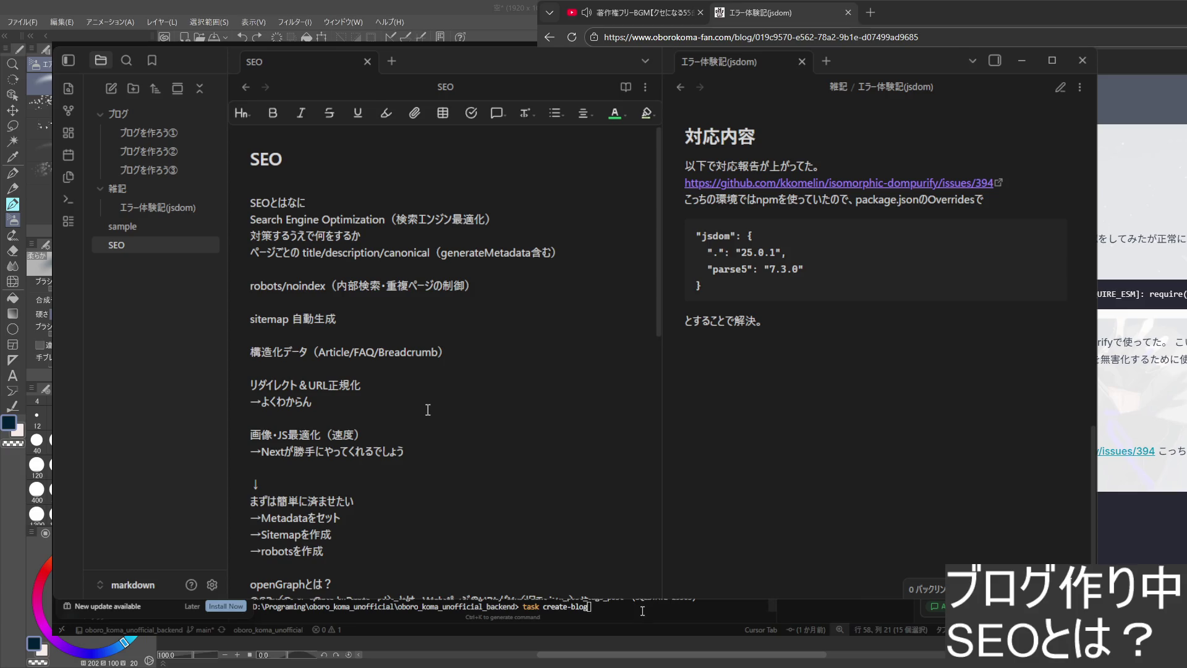
key("Return")
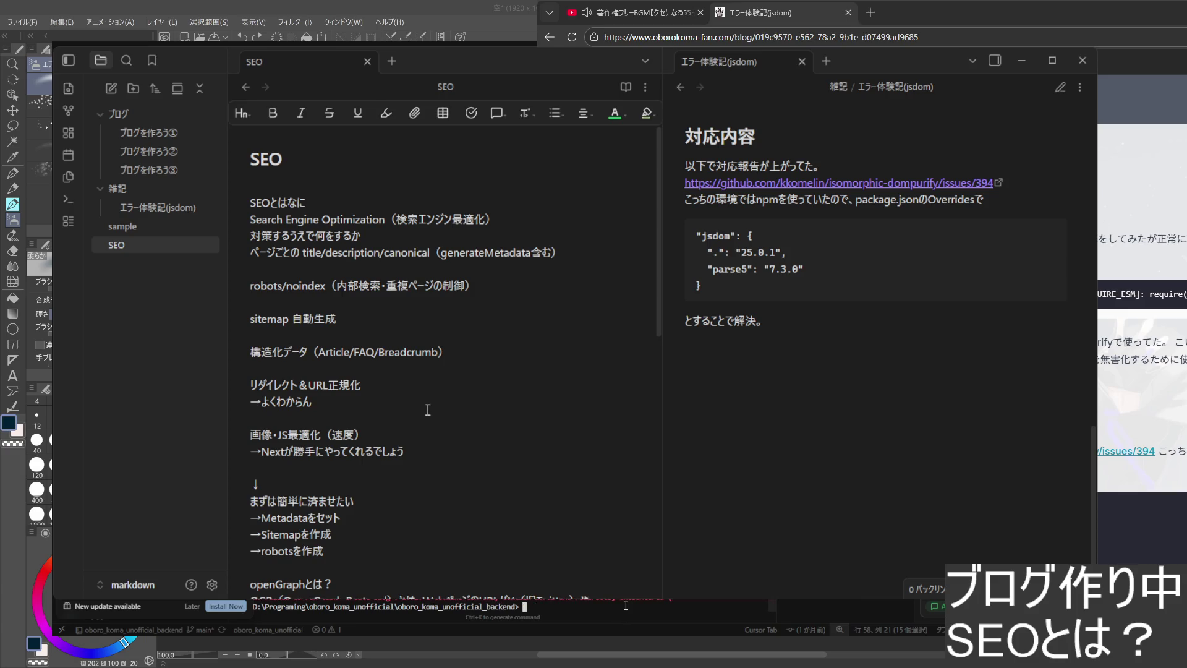
- Recall task create-blog from the terminal history, then clear the typed line back to an empty prompt
key("Up")
key("ctrl+1")
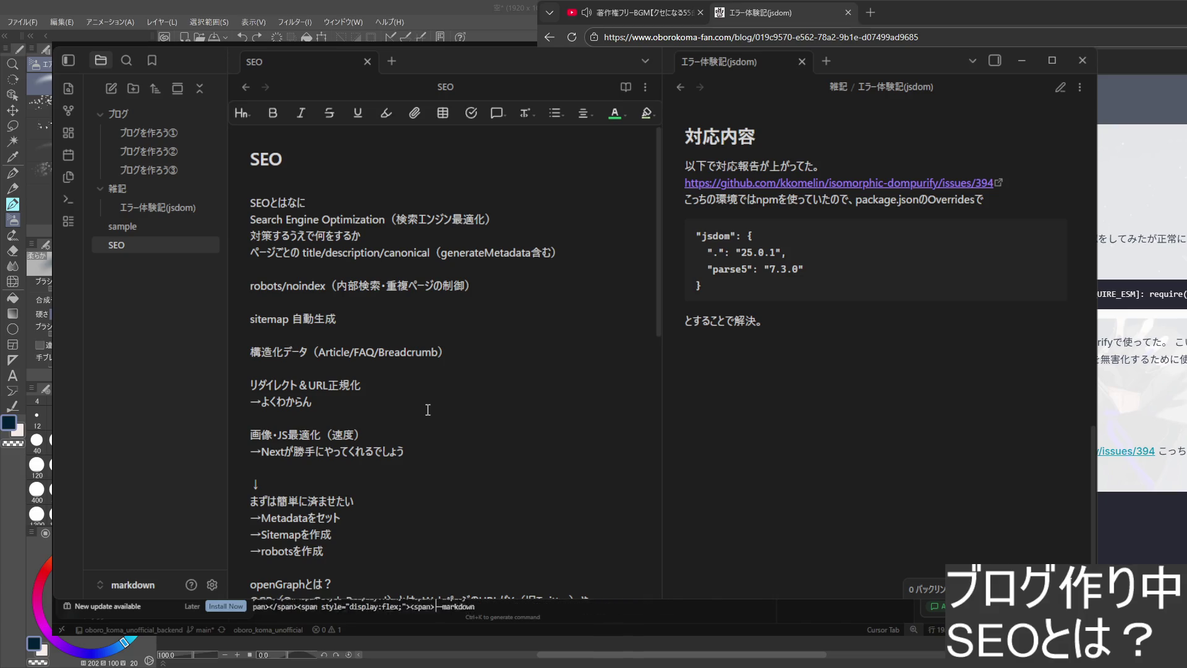
key("Up")
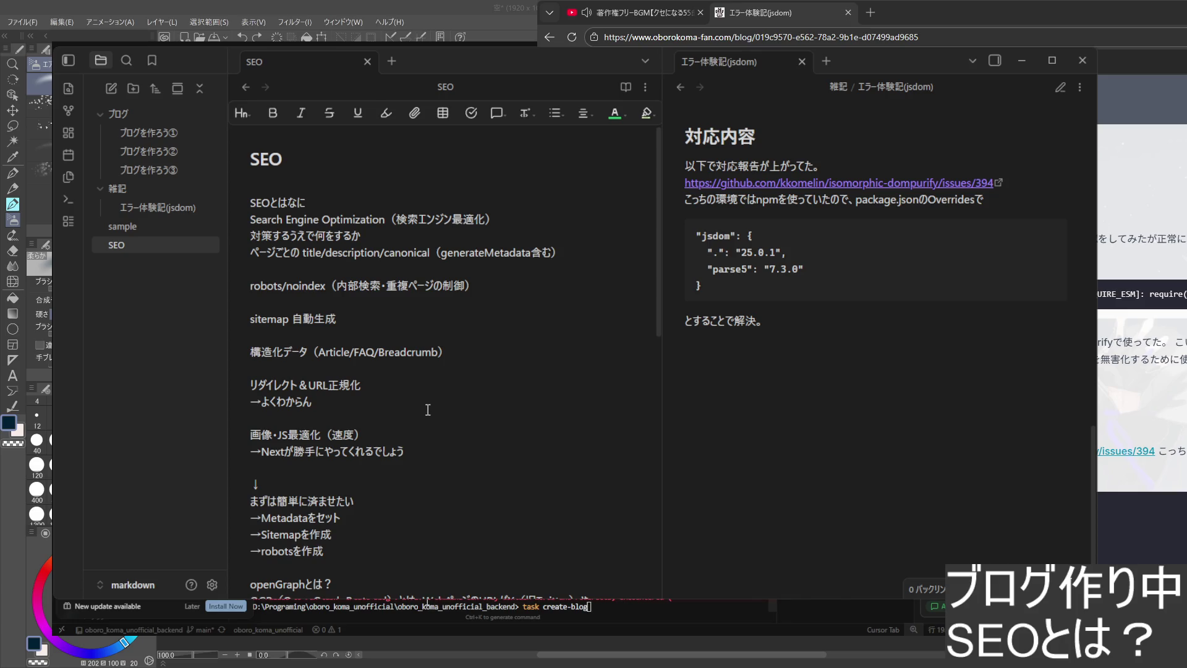
left_click(666, 601)
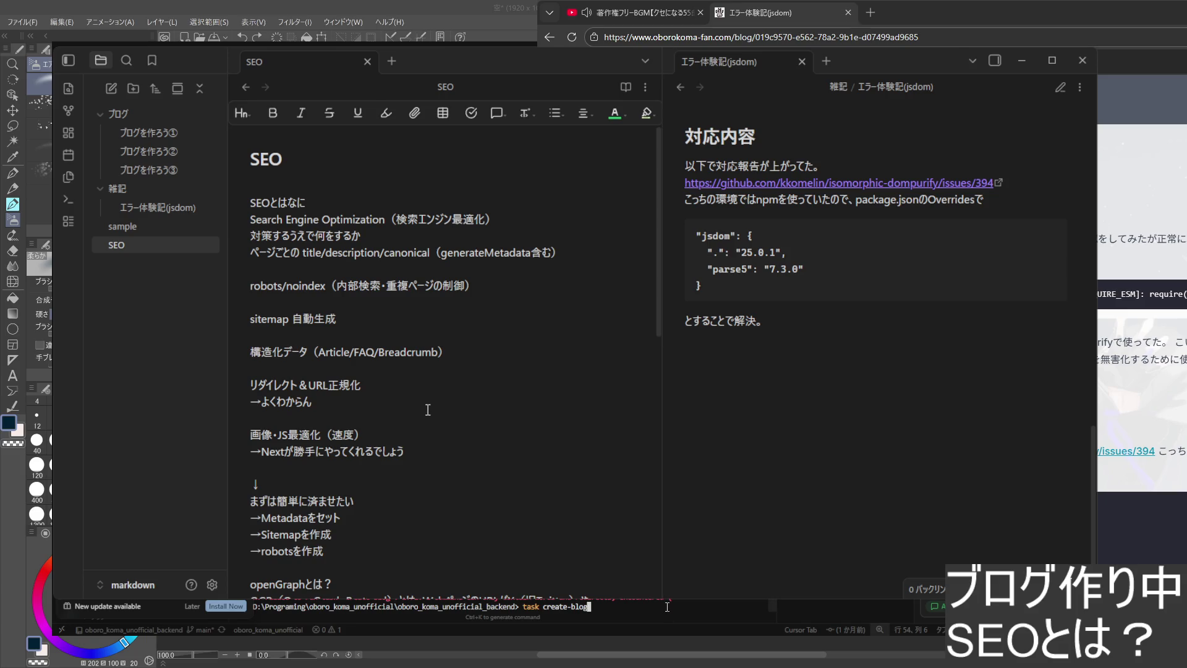
key("Escape")
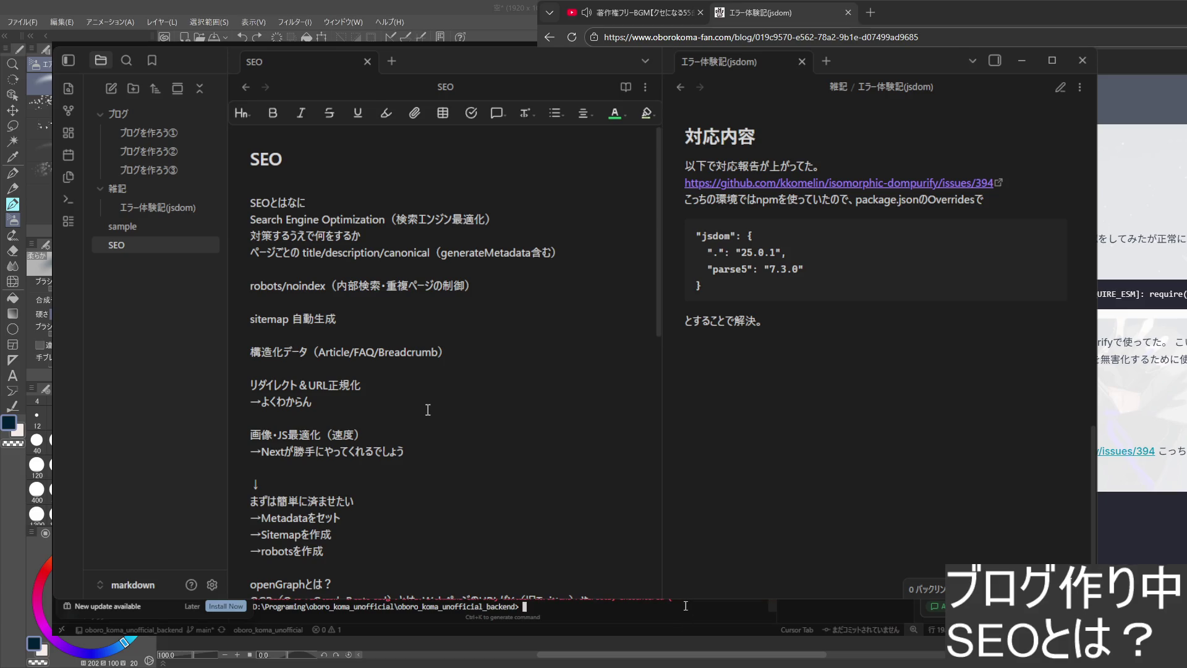
type("task create-blog")
- Run task create-blog in the backend terminal
key("Return")
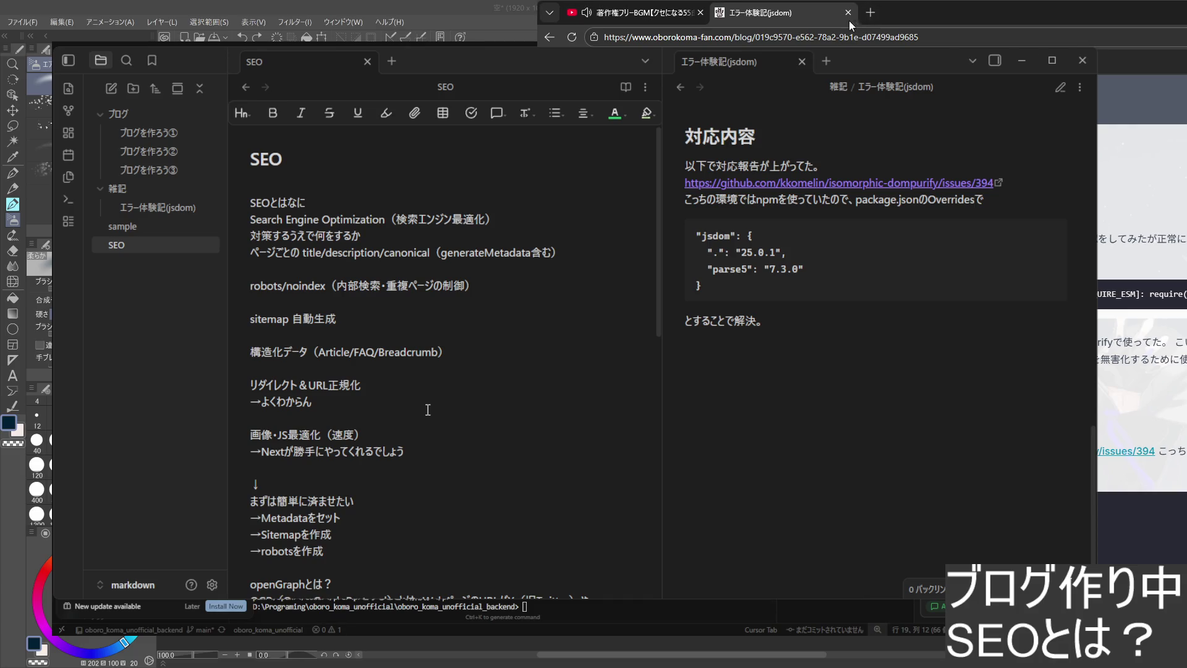
- Load localhost:3000/blog in a new Chrome tab and open the エラー体験記(jsdom) post
left_click(871, 12)
type("localhost:3000/blog")
key("Return")
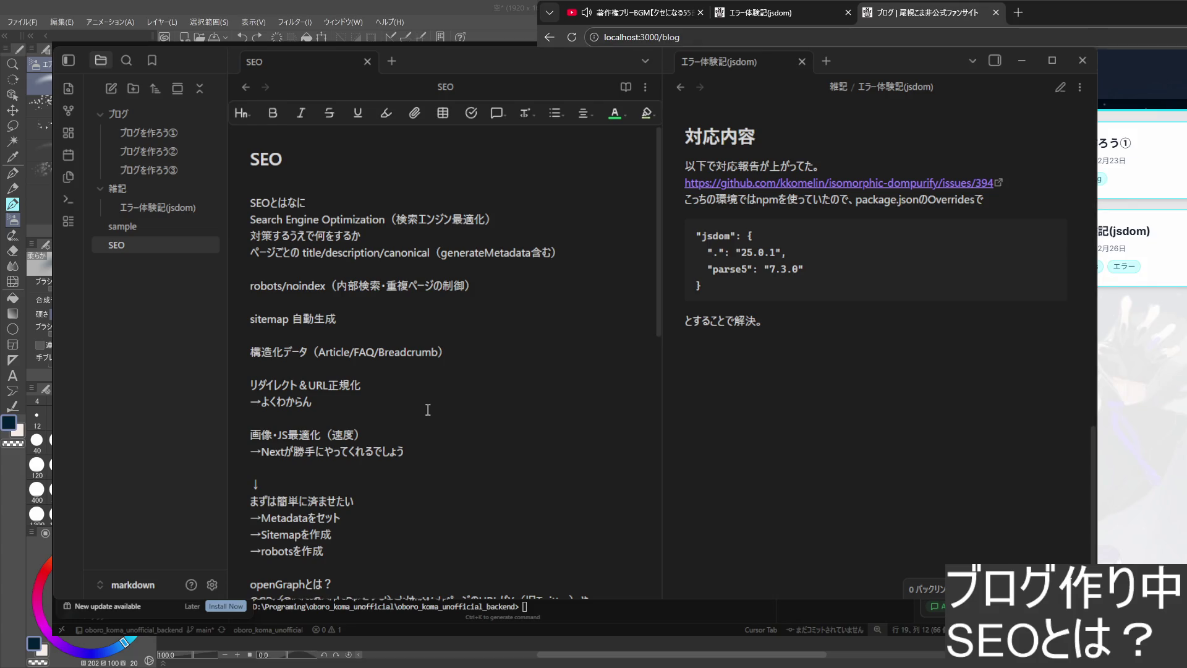
left_click(1127, 232)
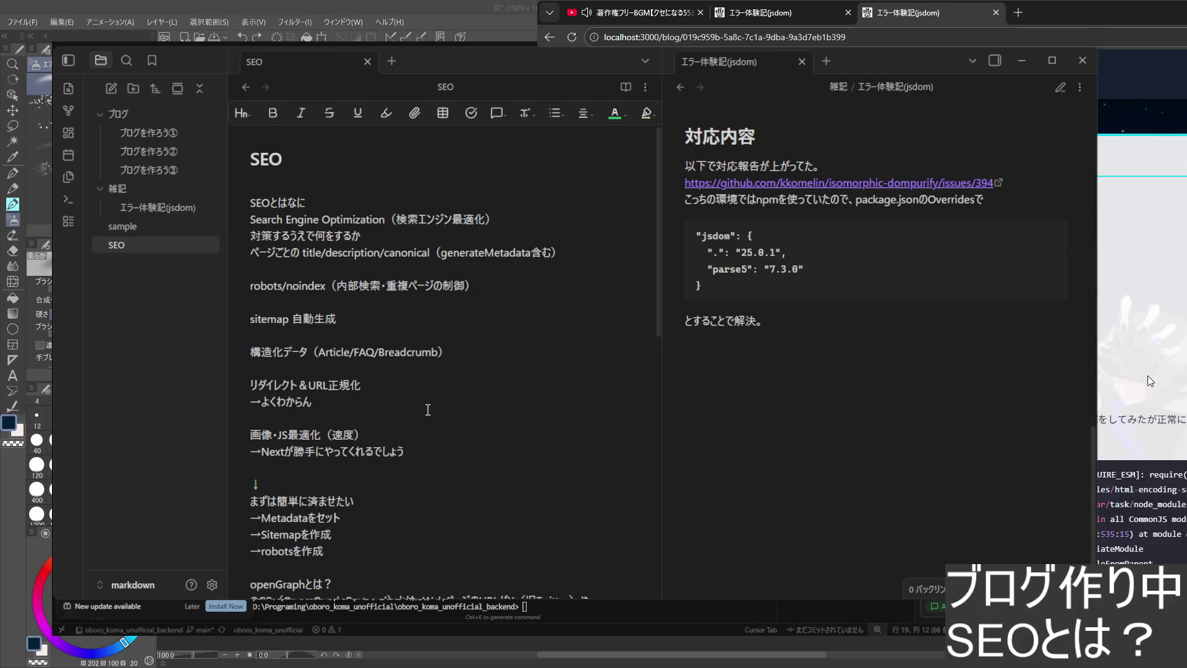
scroll(1129, 365, "down", 3)
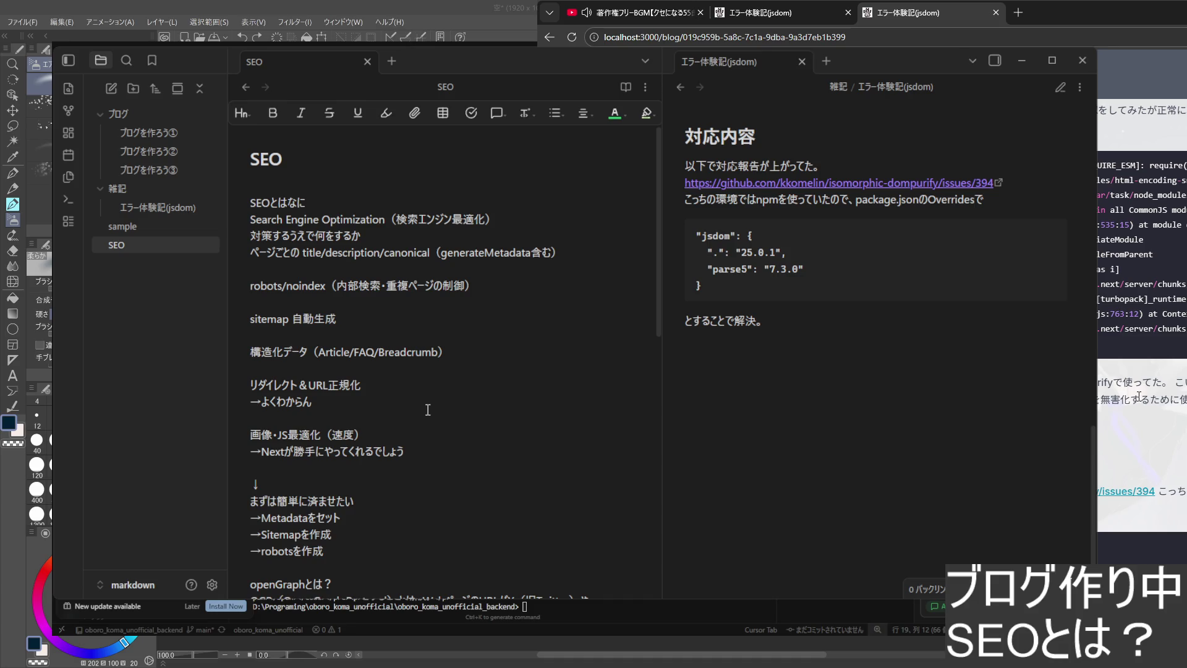
scroll(1139, 397, "up", 3)
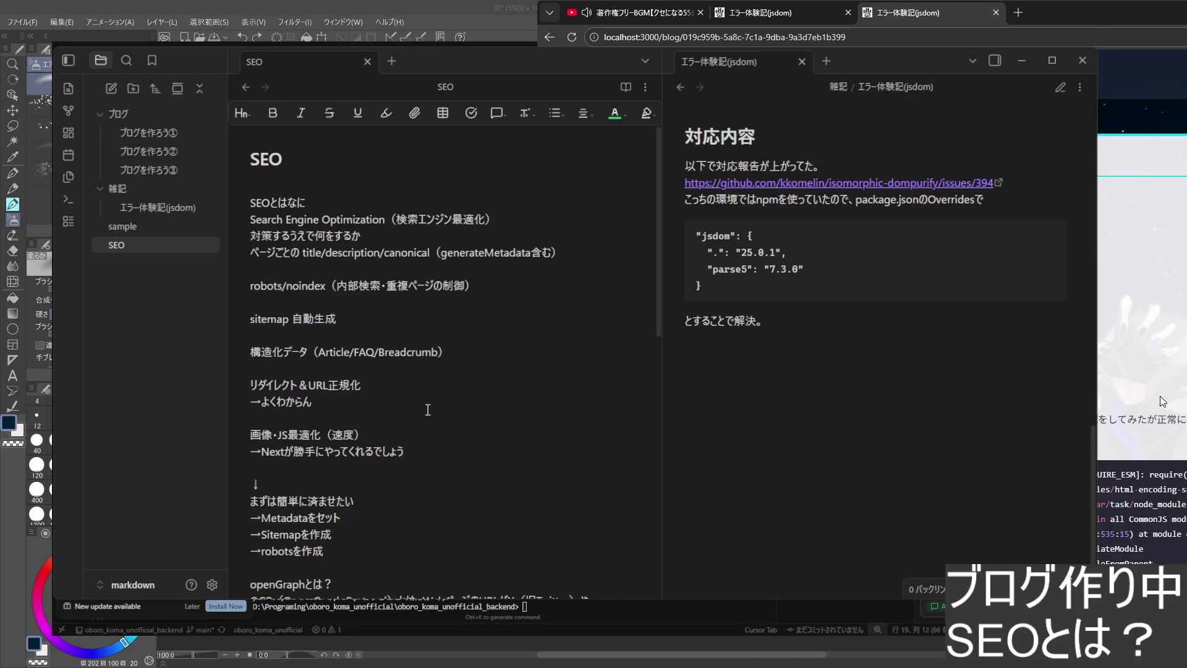
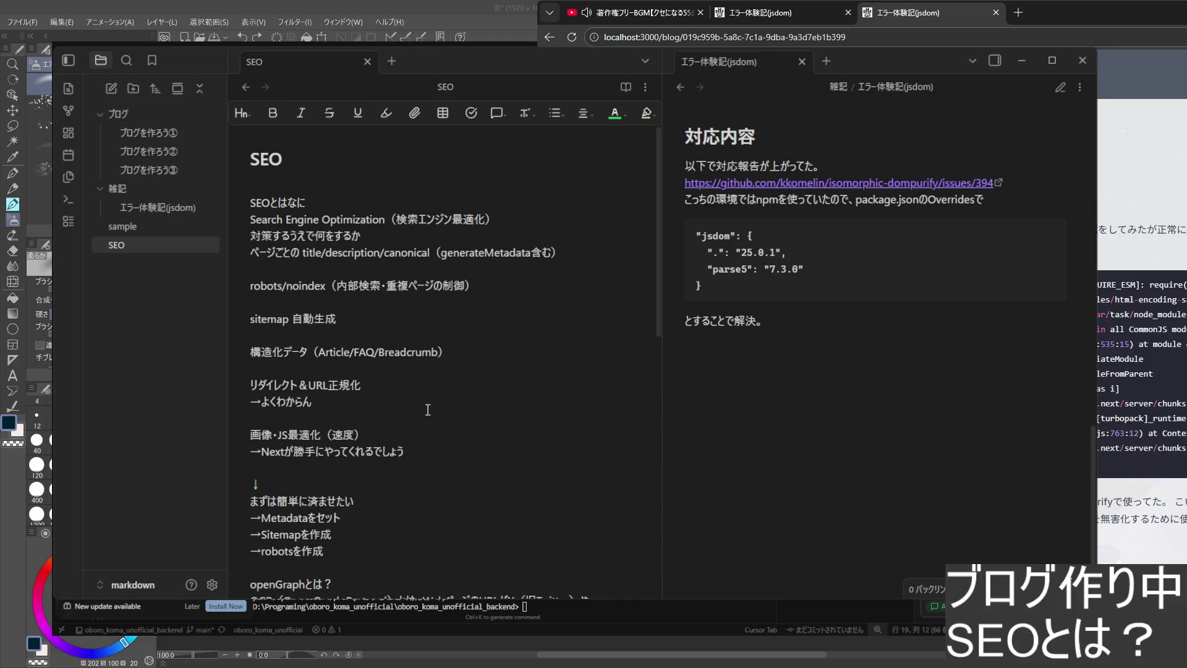
scroll(1142, 394, "up", 2)
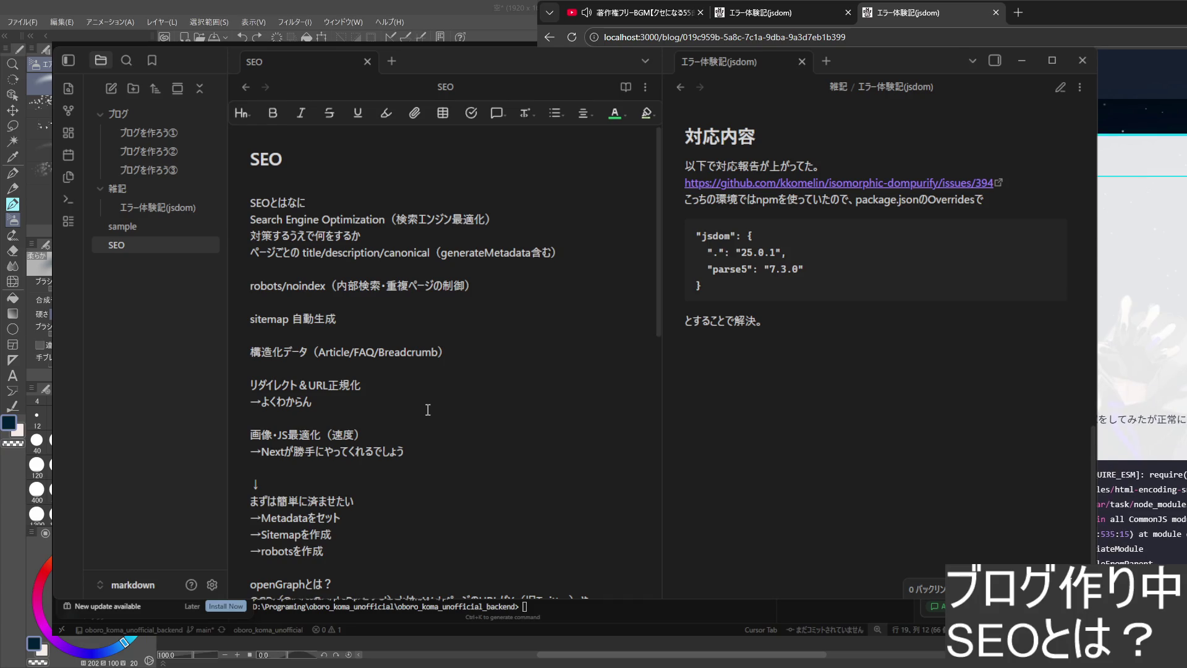
scroll(1141, 371, "down", 3)
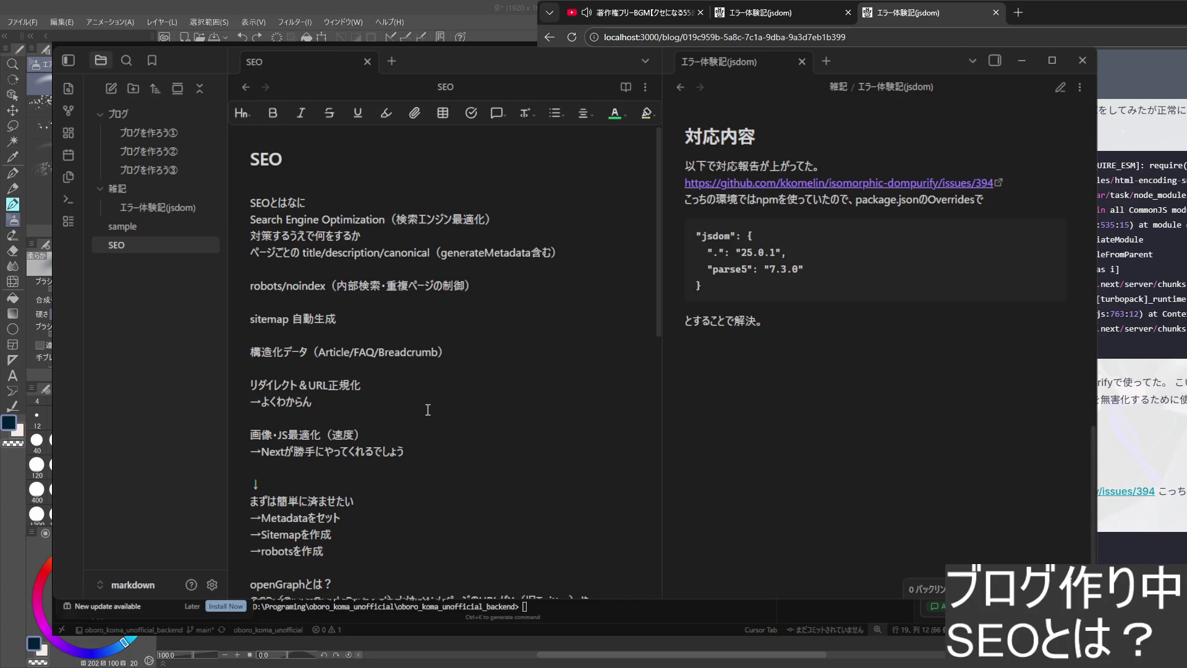
scroll(1142, 279, "down", 1)
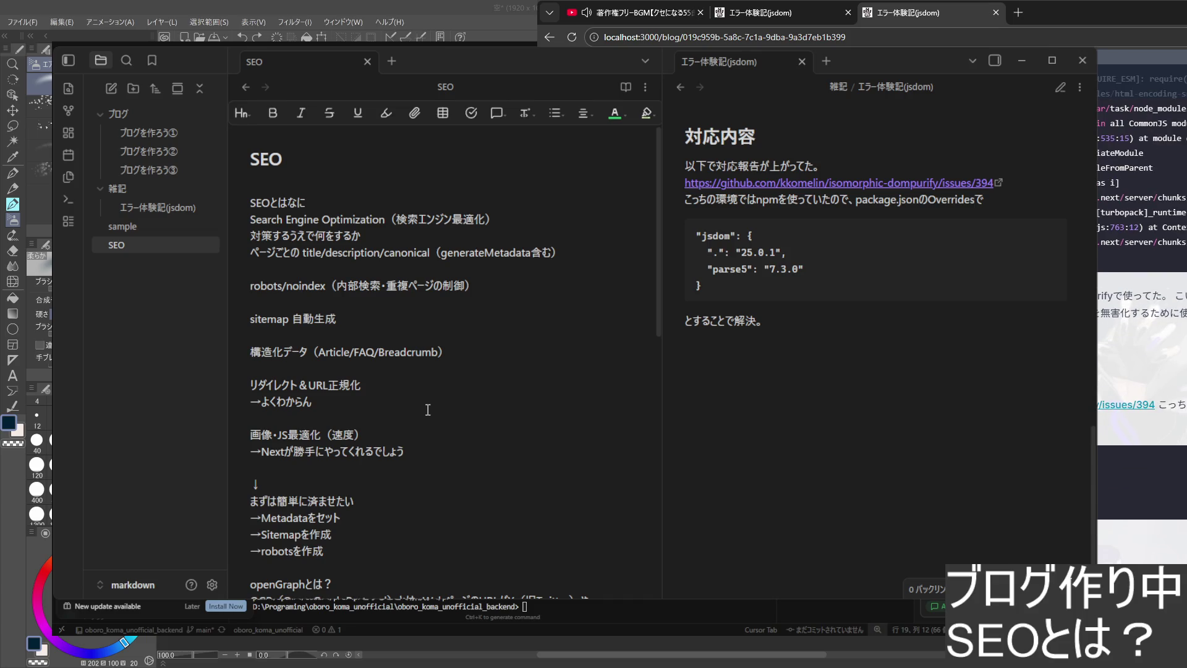
scroll(1142, 371, "up", 2)
scroll(1142, 371, "up", 2)
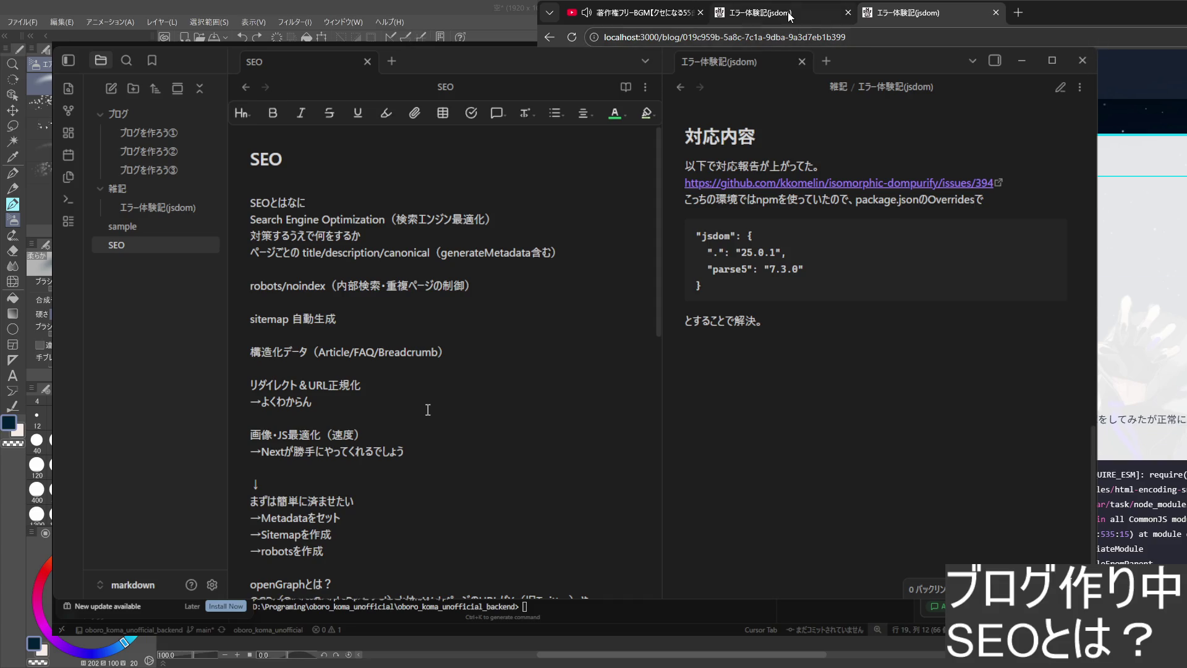
- Rerun the jsdom article conversion command from the VS Code terminal
left_click(929, 12)
left_click(921, 19)
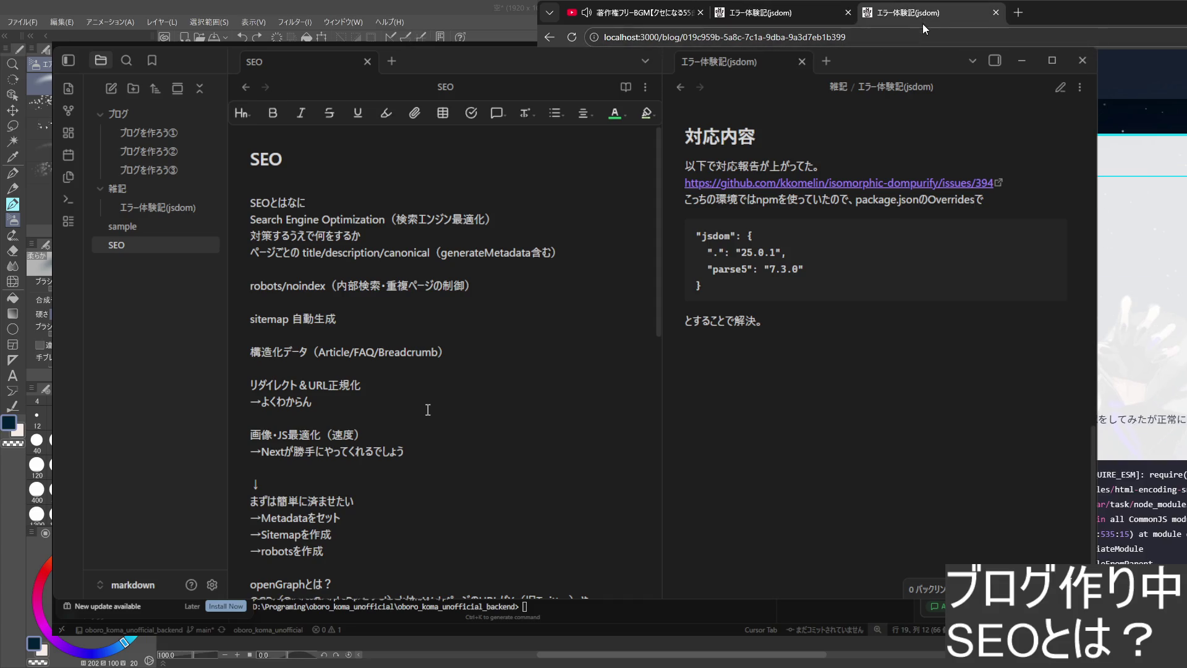
key("alt+Tab")
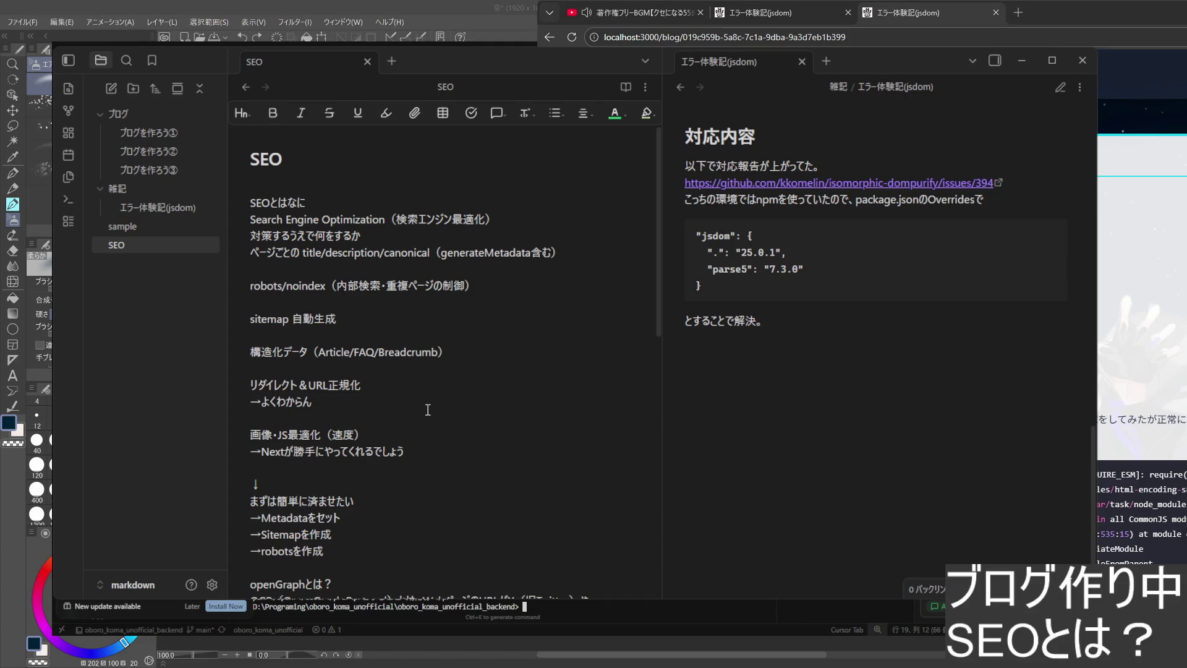
left_click(428, 409)
key("ctrl+grave")
key("ctrl+v")
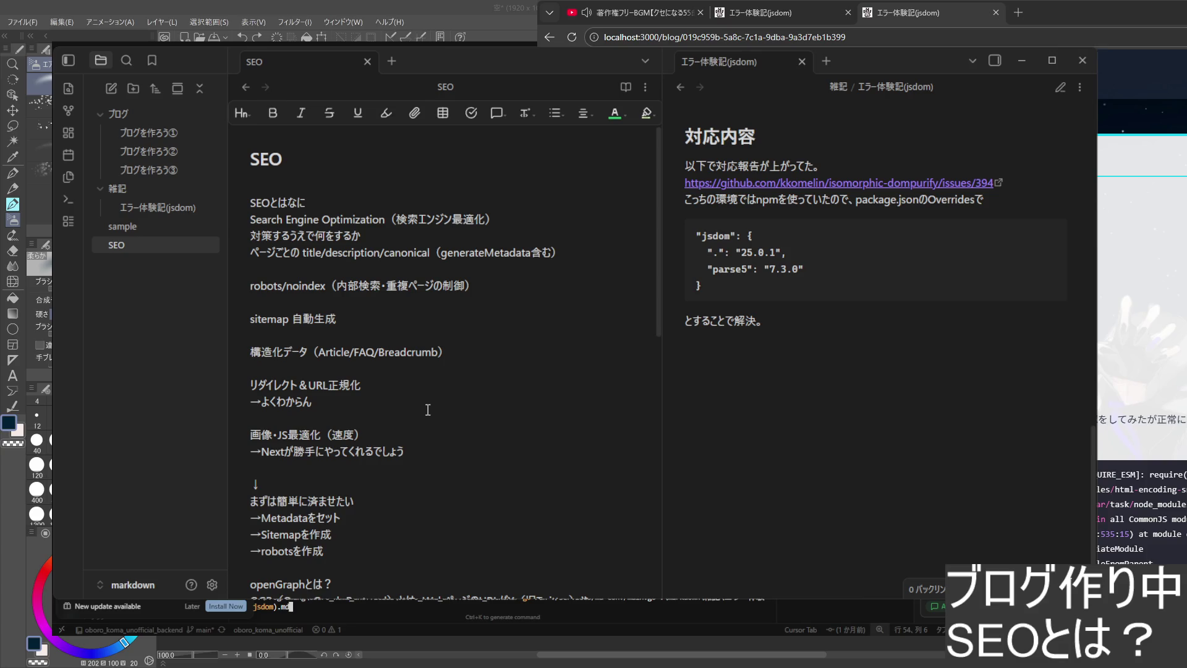
key("Return")
type("も")
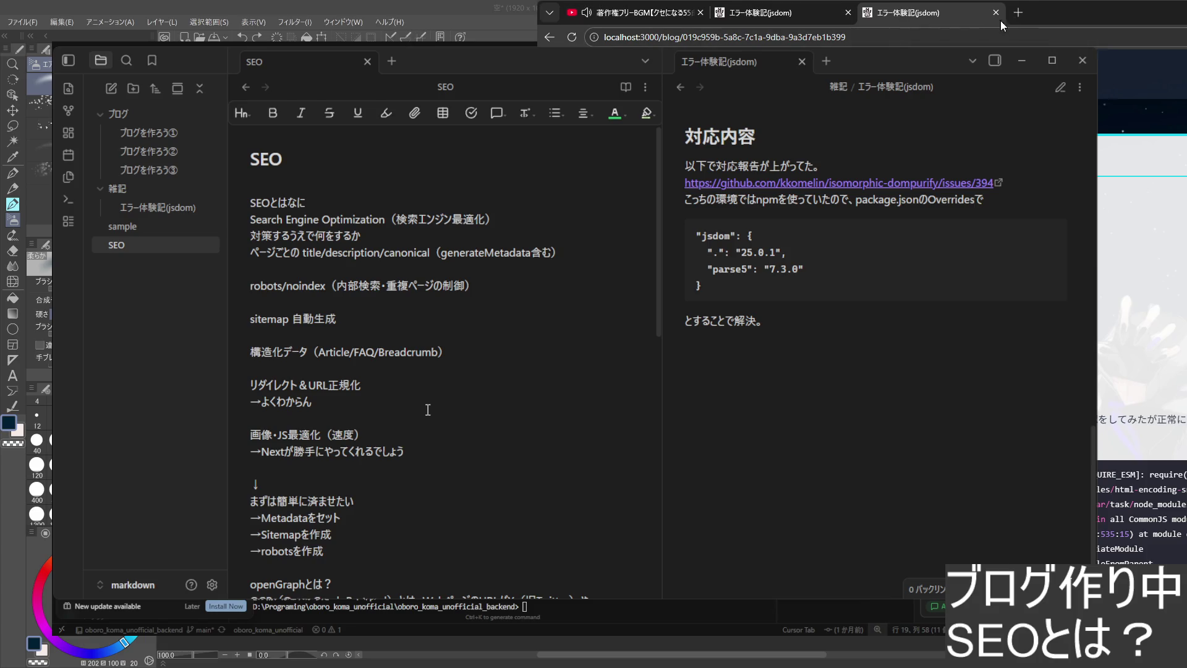
- Load the local blog list at localhost:3000/blog in a new browser tab
key("ctrl+t")
type("localhost:3000/blog")
key("Return")
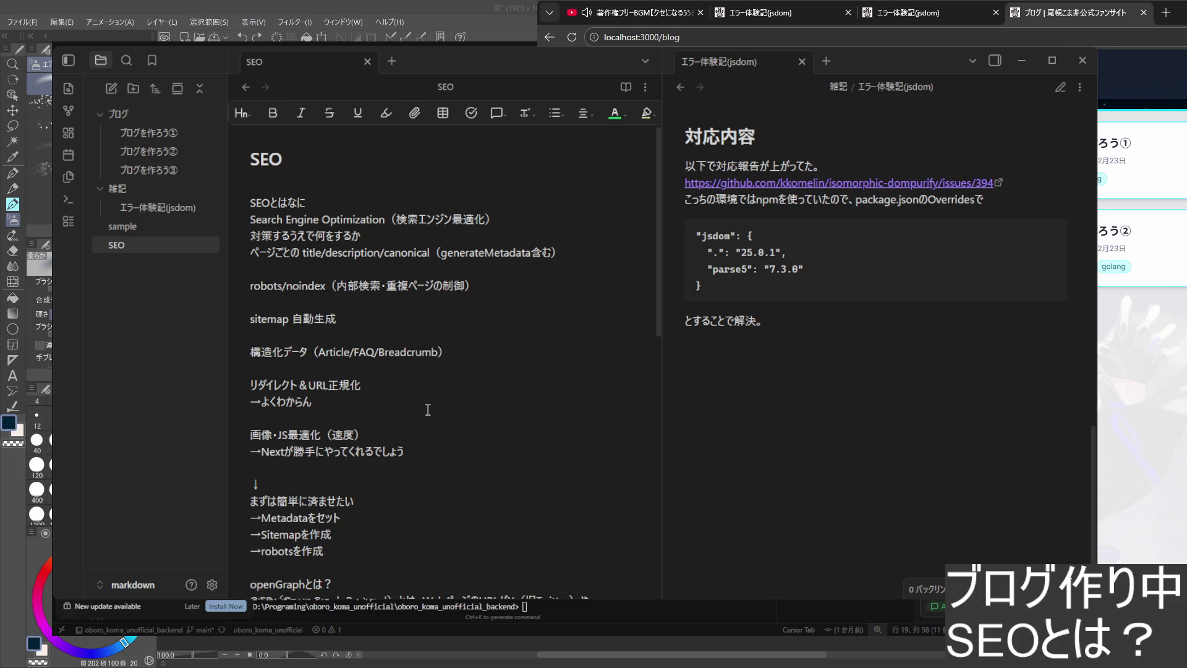
- Browse the local posts, close the local jsdom tab and return to the live oborokoma-fan.com blog list
left_click(1141, 245)
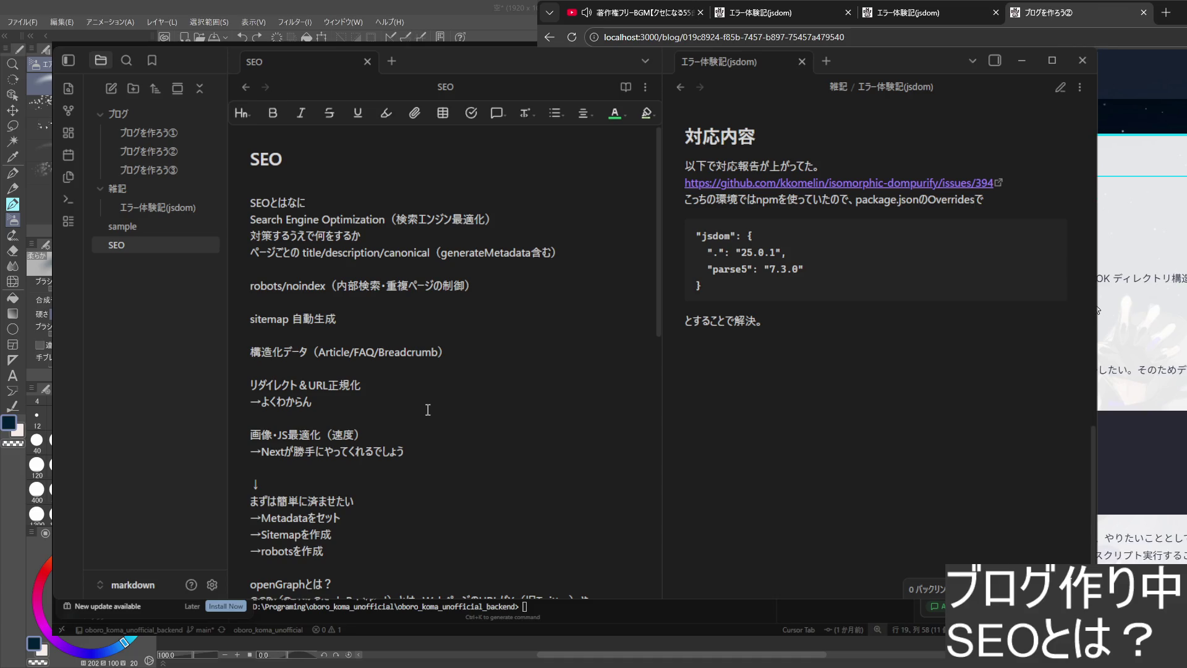
key("ctrl+shift+Tab")
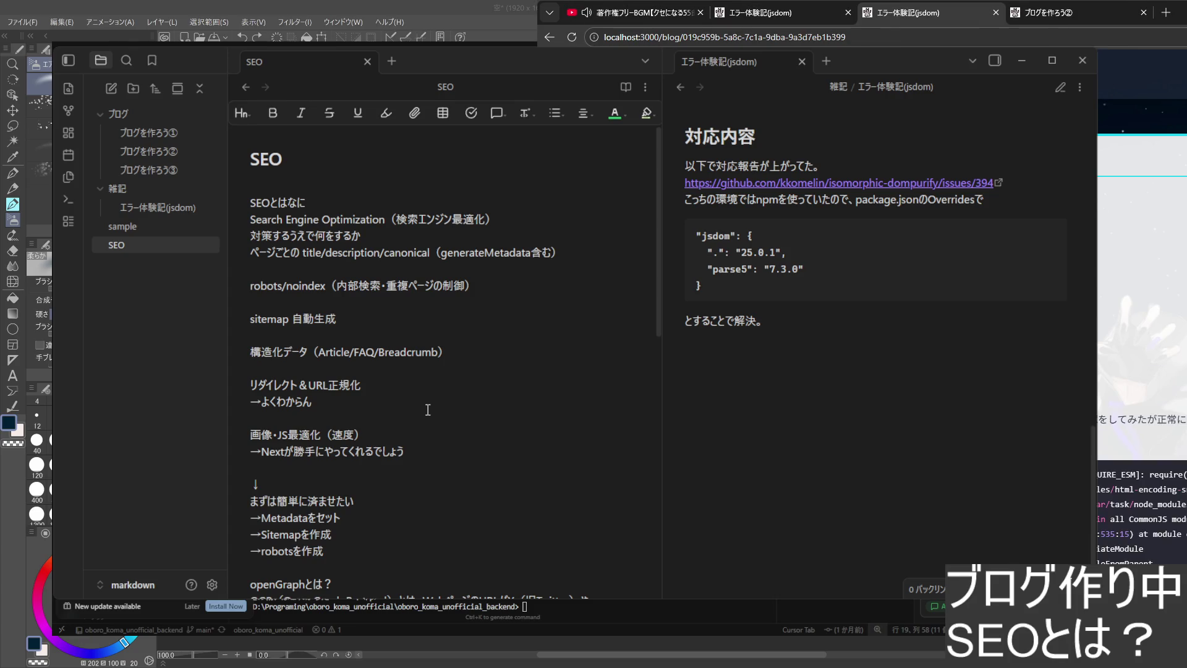
key("ctrl+Tab")
key("alt+Left")
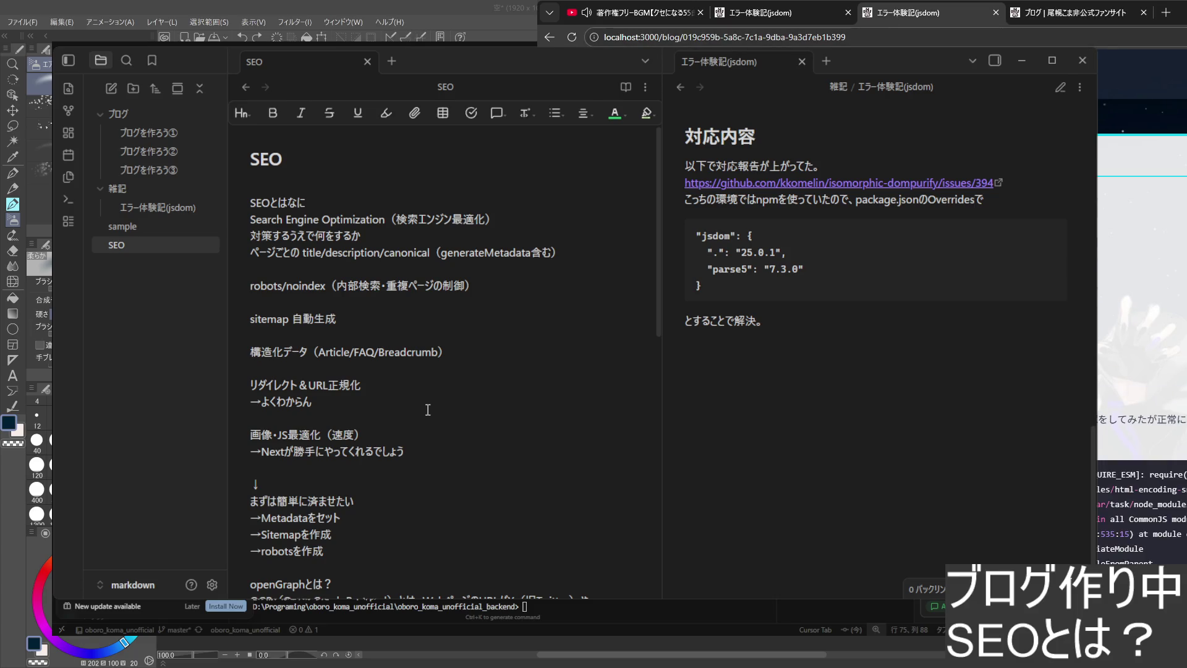
left_click(997, 12)
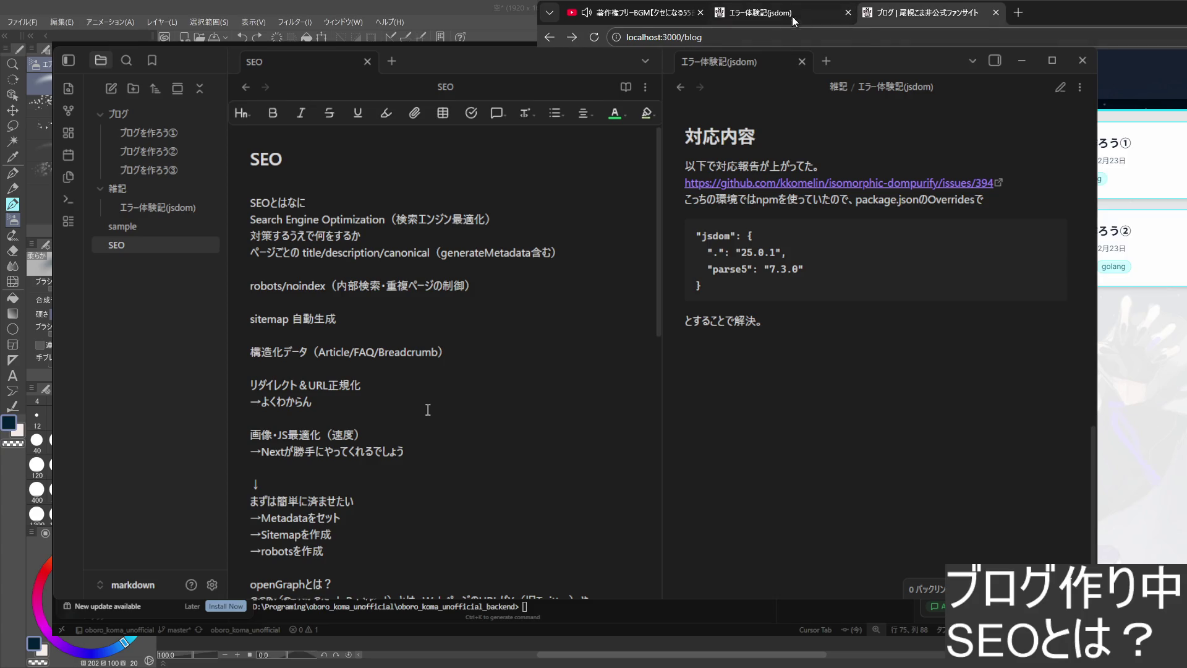
key("alt+Left")
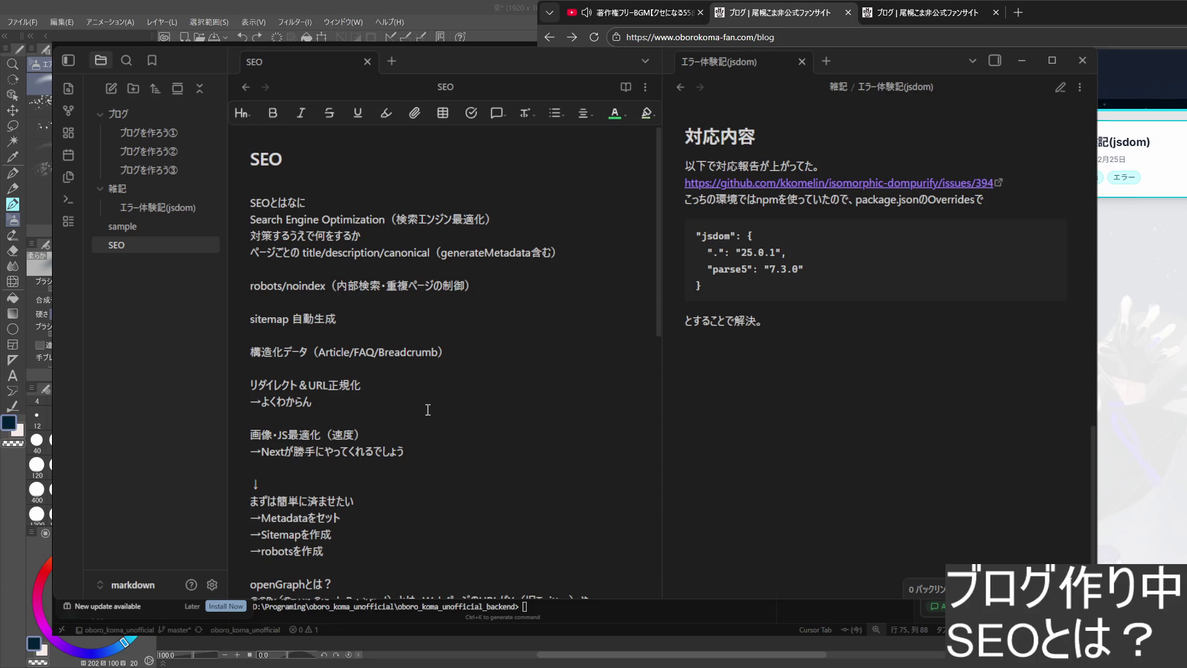
- View the エラー体験記(jsdom) article on the live site
left_click(1127, 163)
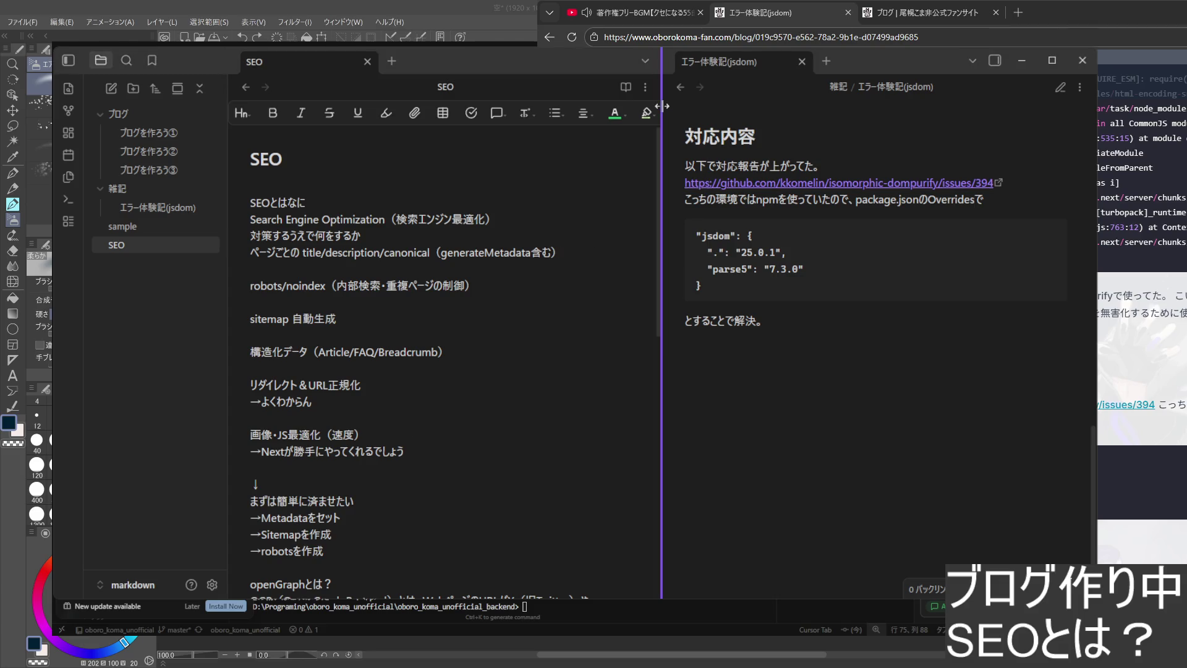
- Minimize the notes window, check page.tsx metadata, and show the backend taskfile.yaml tasks
left_click(1025, 65)
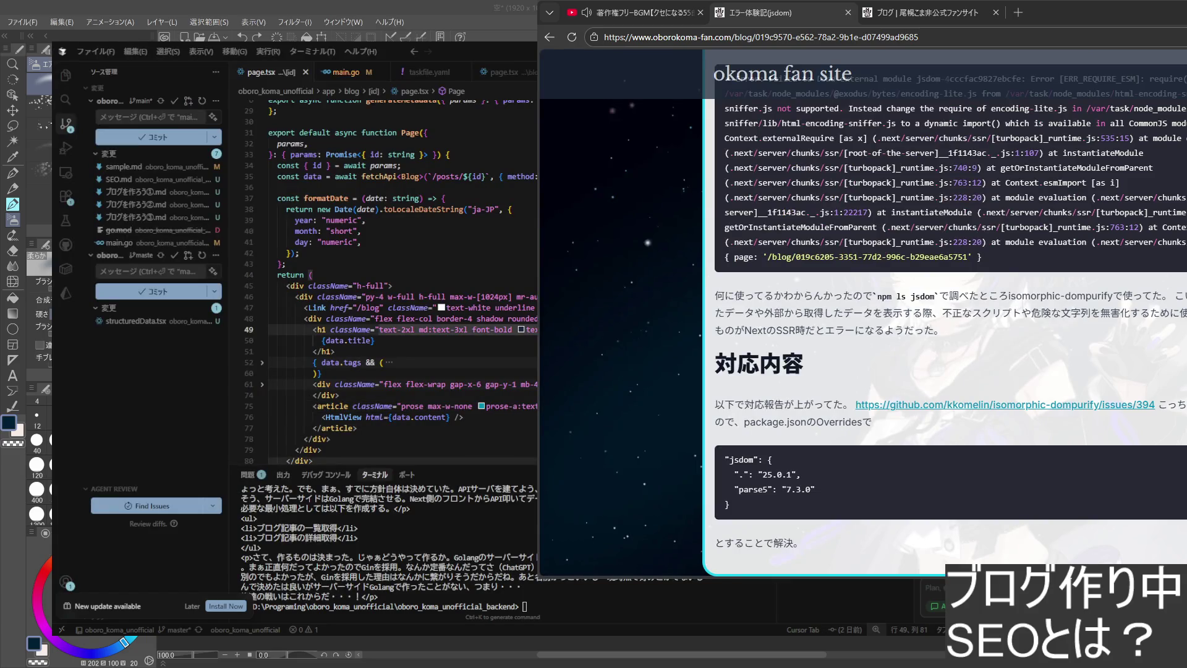
scroll(390, 288, "up", 1)
scroll(390, 288, "down", 4)
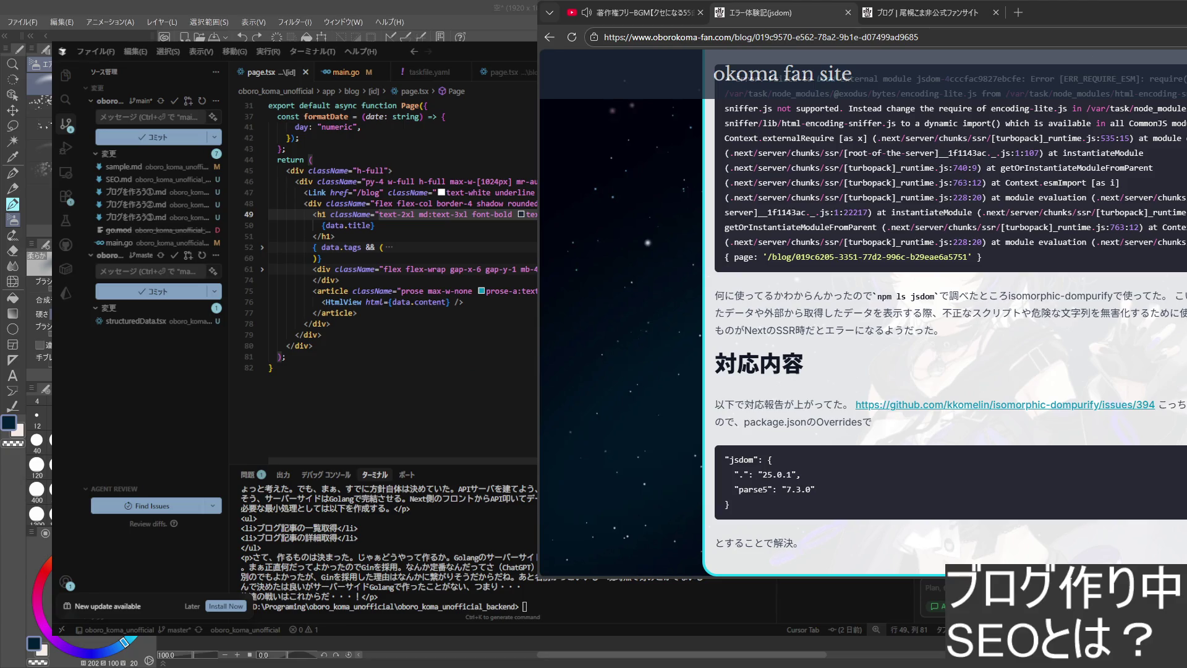
scroll(390, 288, "up", 3)
scroll(389, 288, "up", 4)
scroll(389, 287, "up", 3)
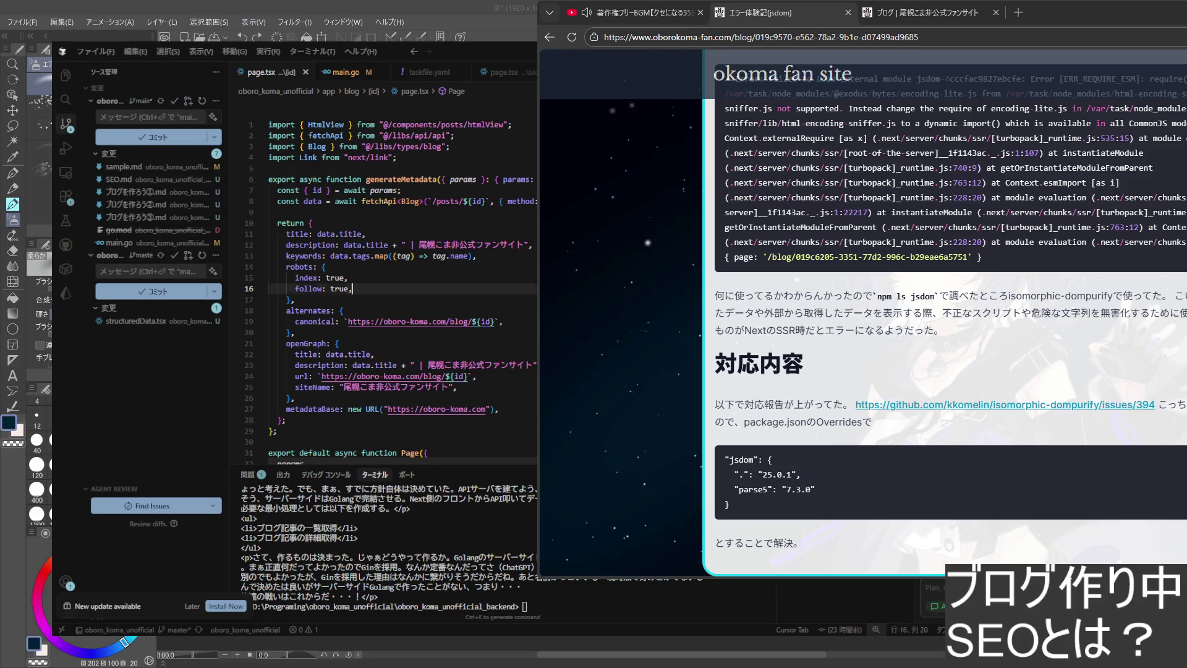
key("alt+Tab")
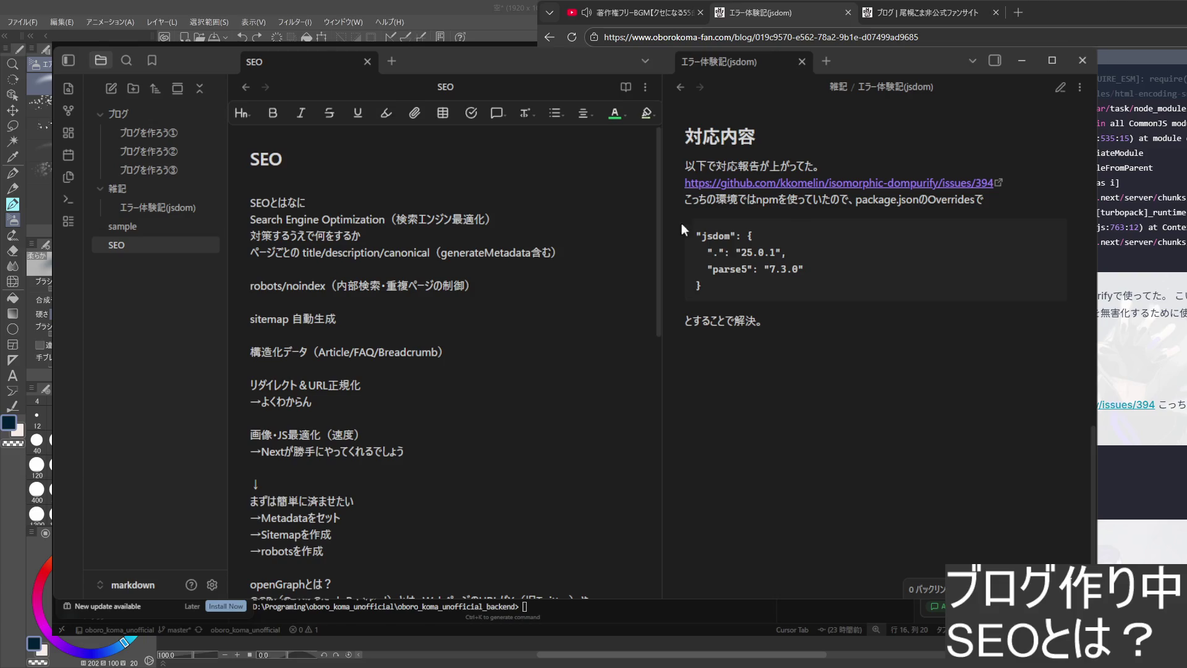
key("alt+Tab")
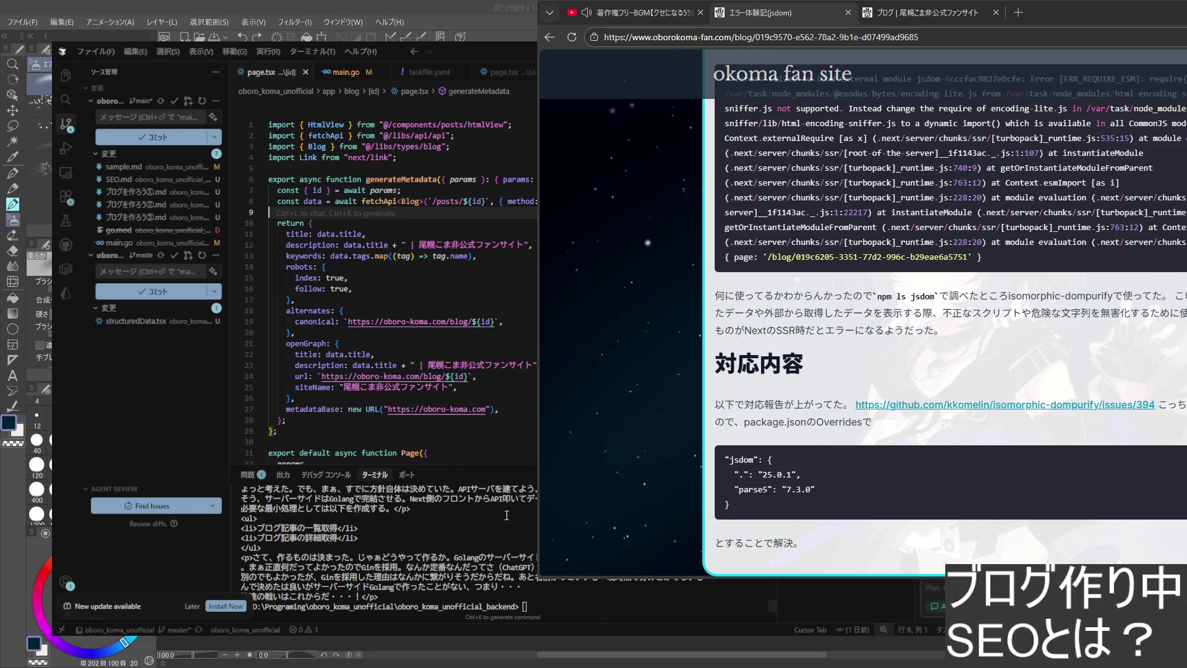
left_click(463, 388)
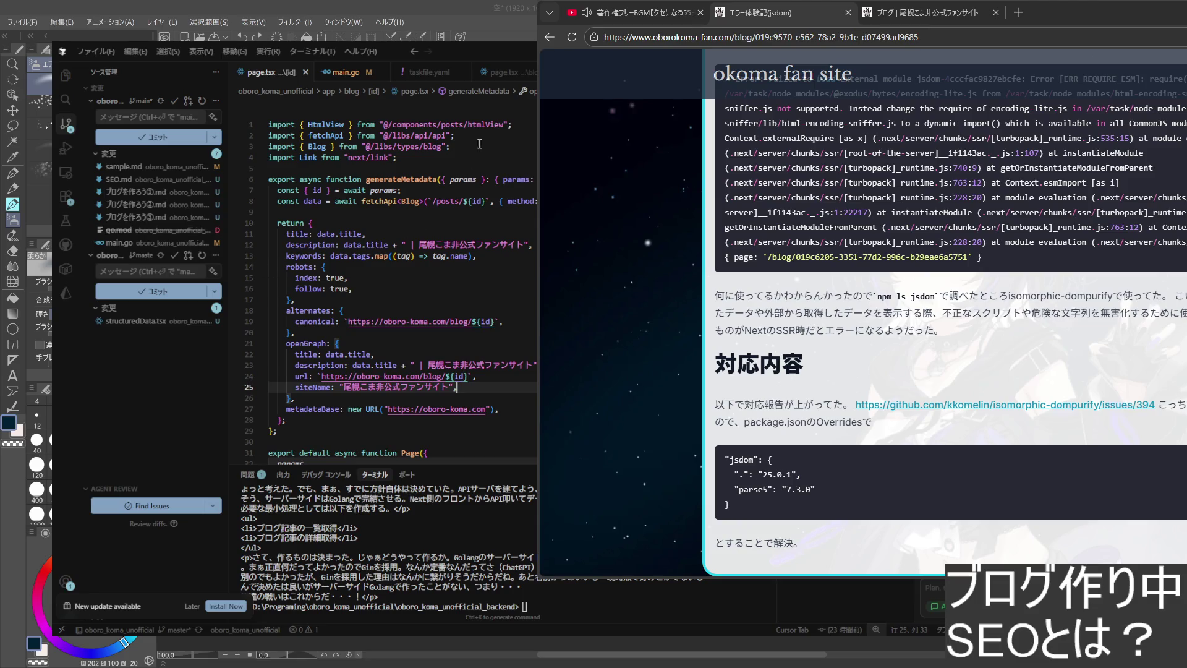
left_click(429, 73)
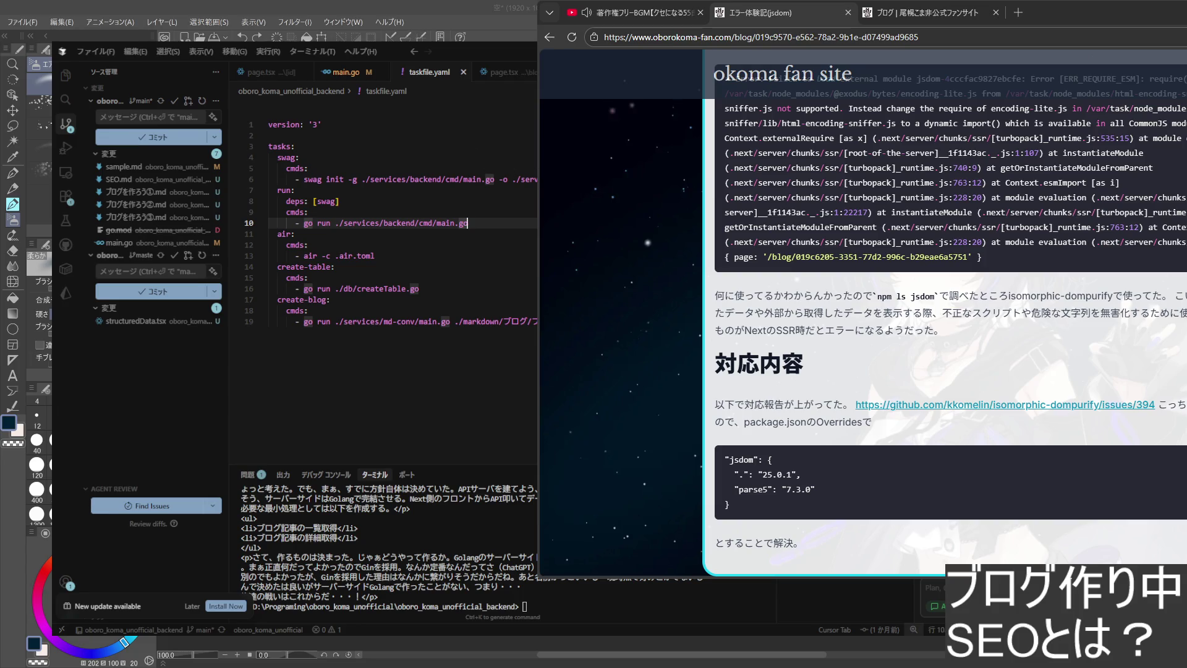
- Review the create-blog md-conv command and show the project file tree in the Explorer
left_click(389, 322)
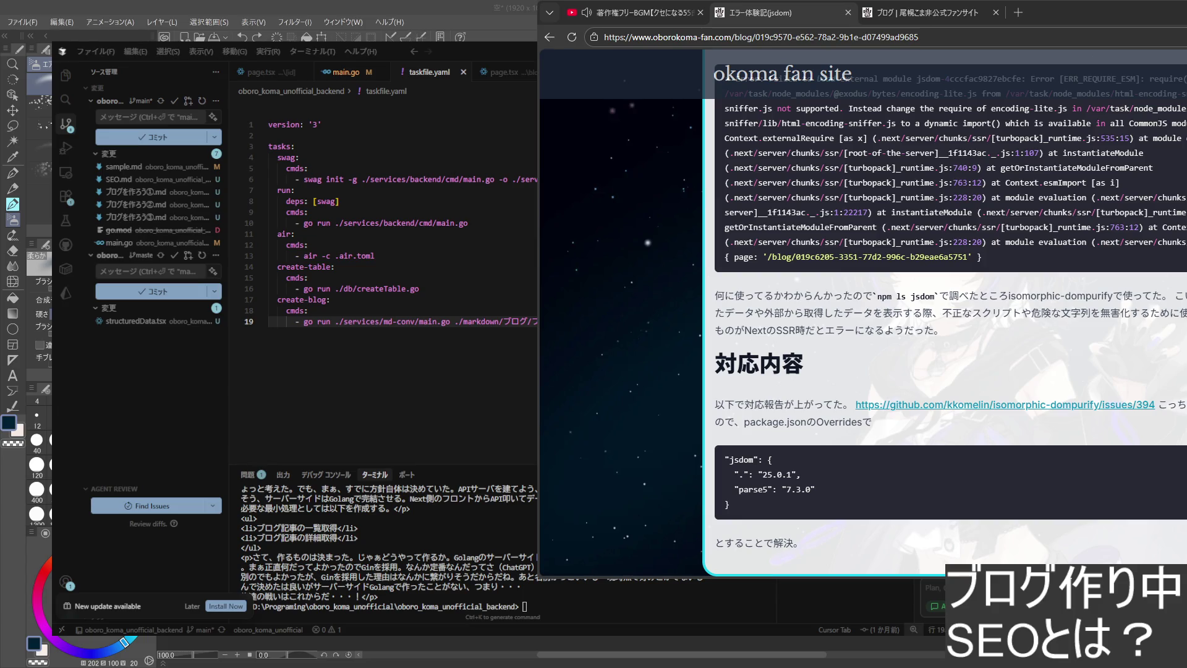
scroll(1004, 212, "up", 4)
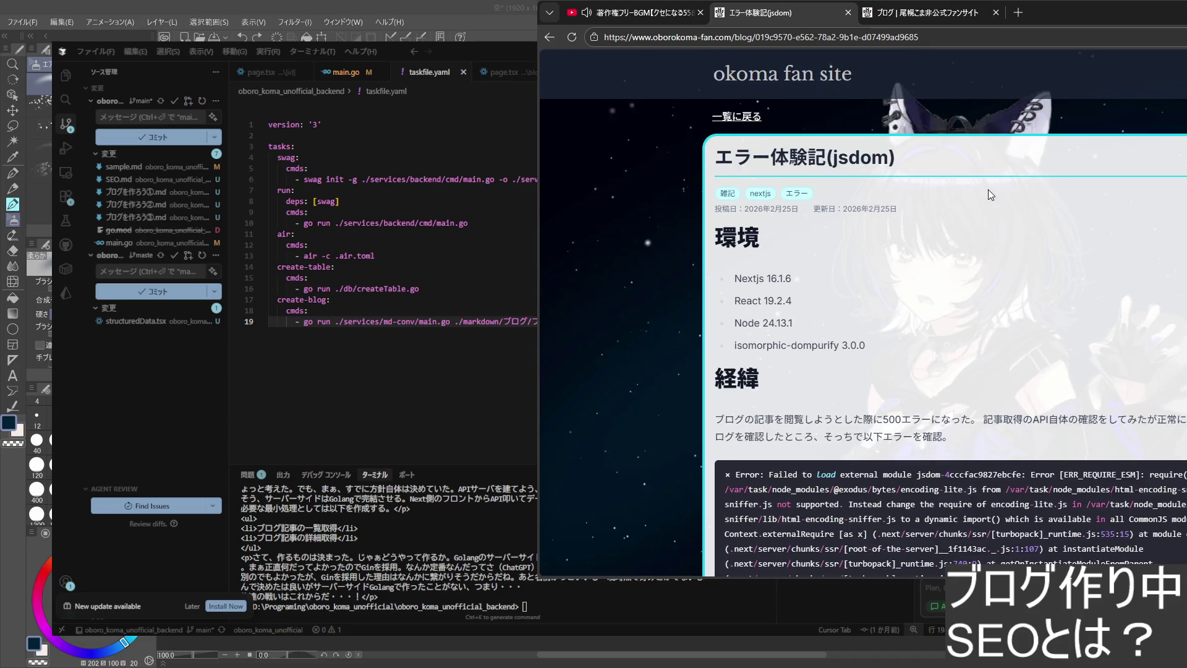
left_click(725, 117)
scroll(1029, 207, "down", 5)
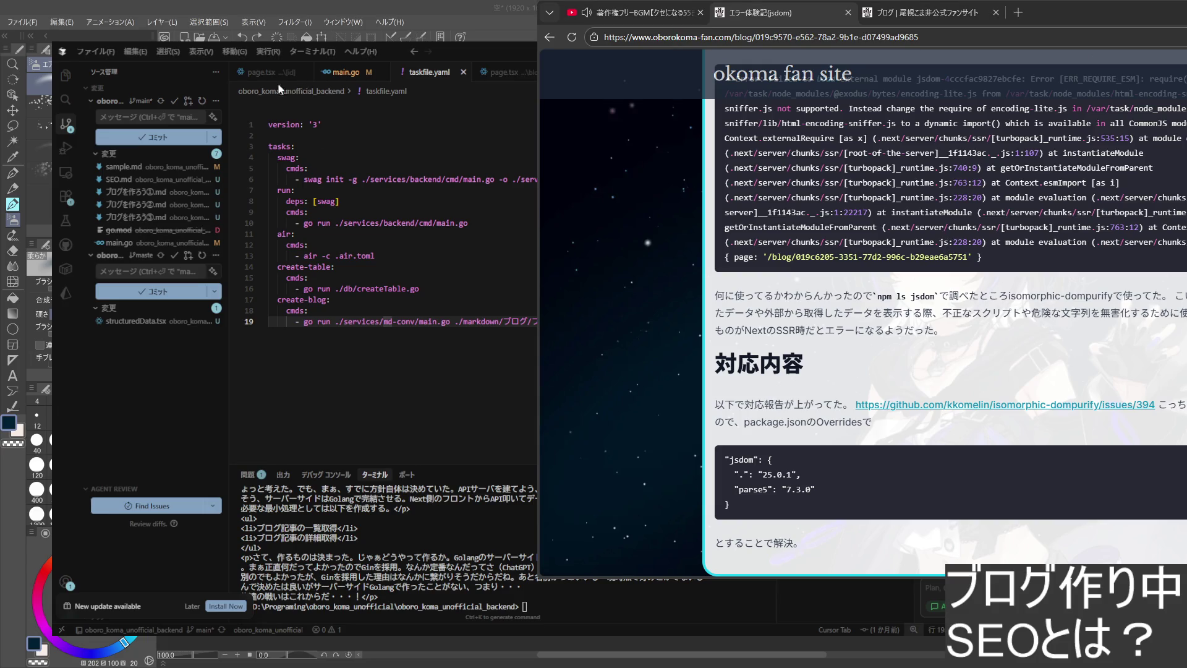
mouse_move(111, 100)
key("ctrl+shift+e")
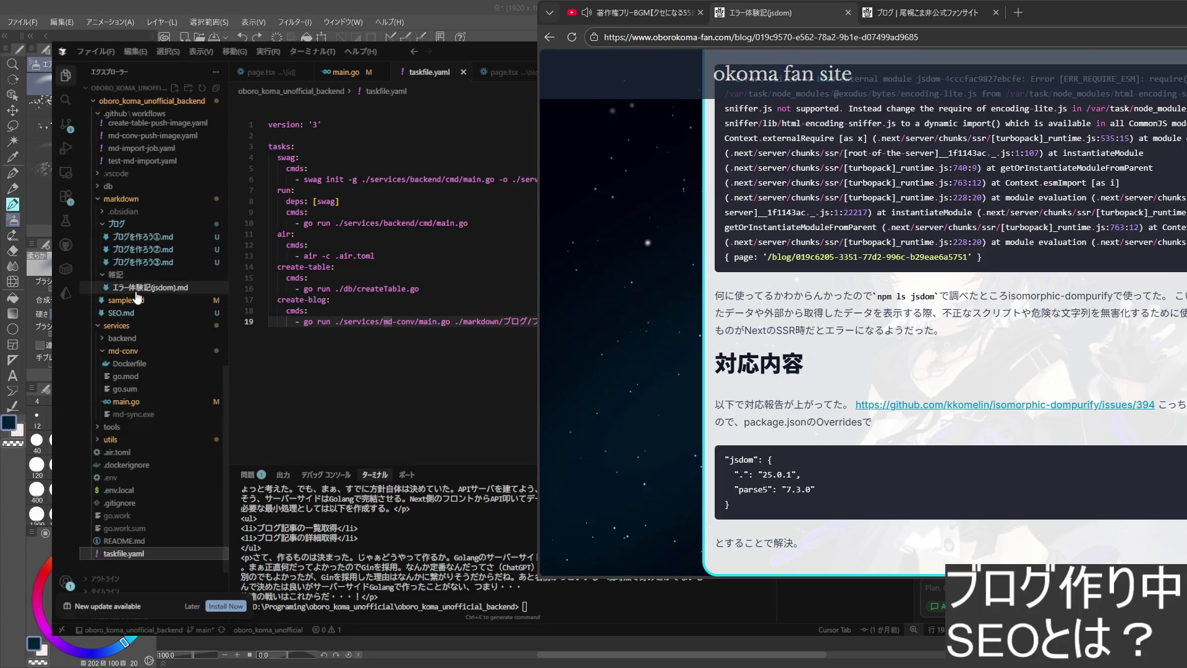
- View エラー体験記(jsdom).md around the npm ls jsdom paragraph, then bring Obsidian forward
left_click(137, 290)
scroll(389, 278, "down", 5)
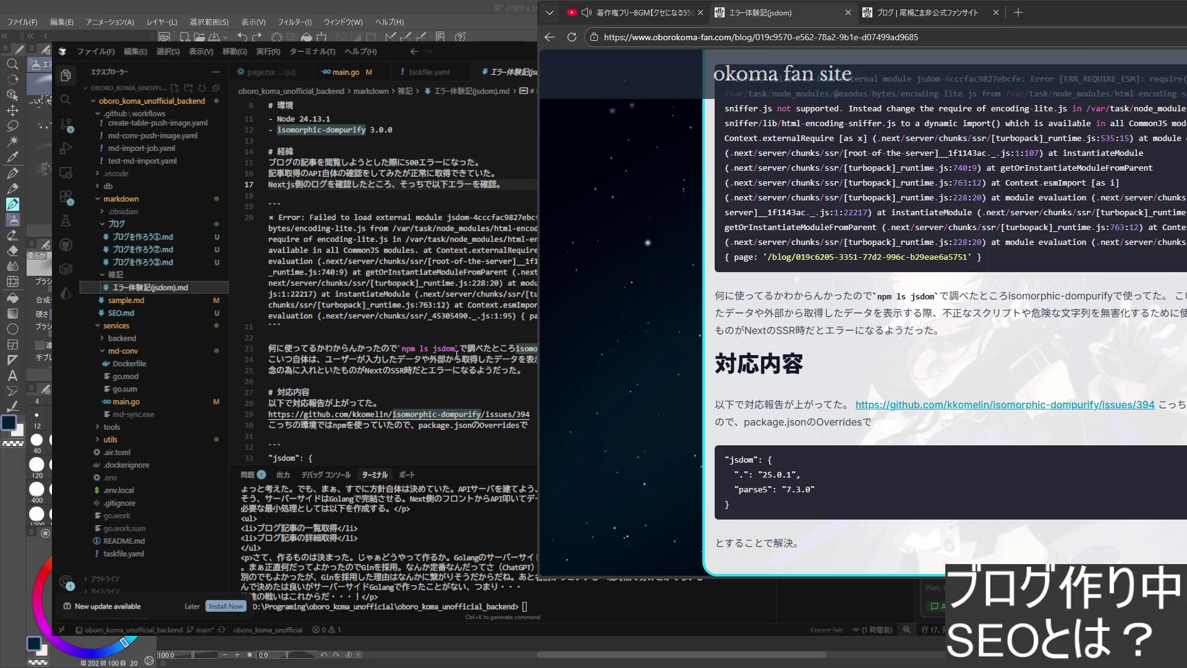
left_click(523, 414)
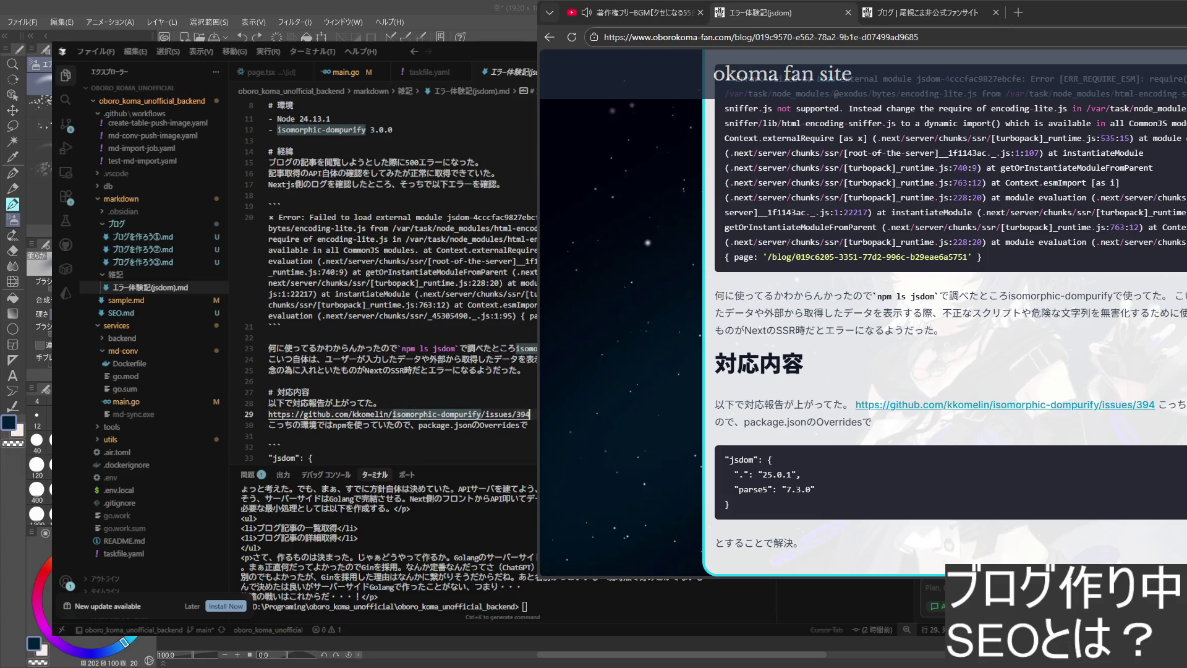
key("Up")
key("Up")
key("Up")
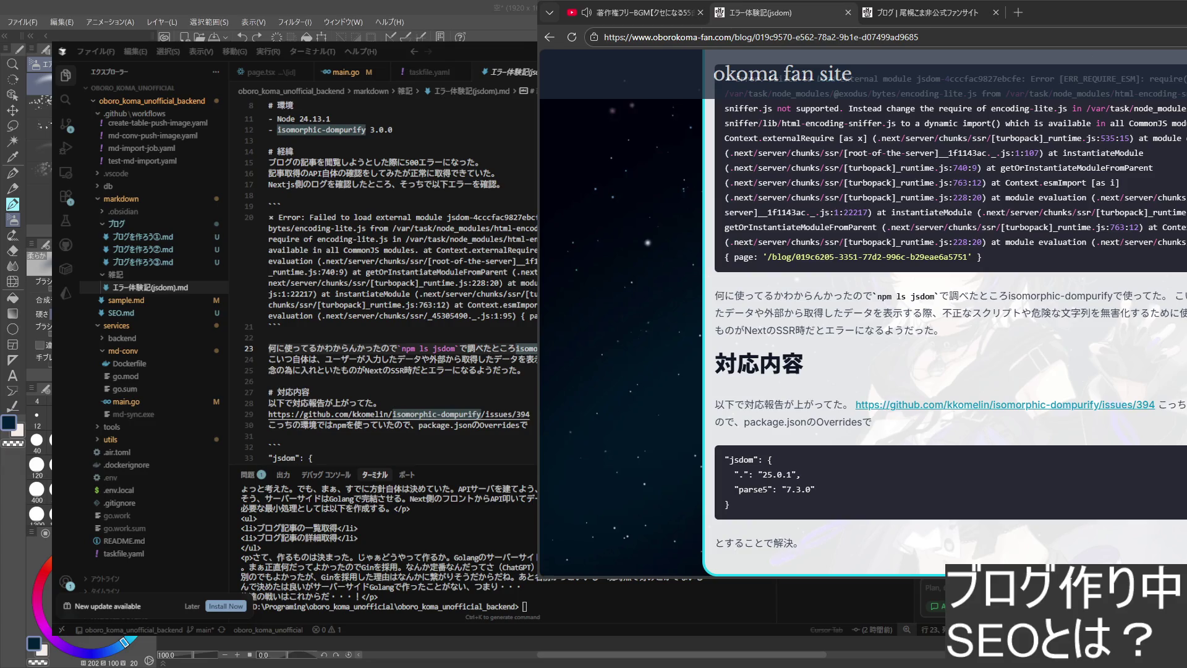
scroll(619, 420, "up", 6)
scroll(619, 420, "down", 4)
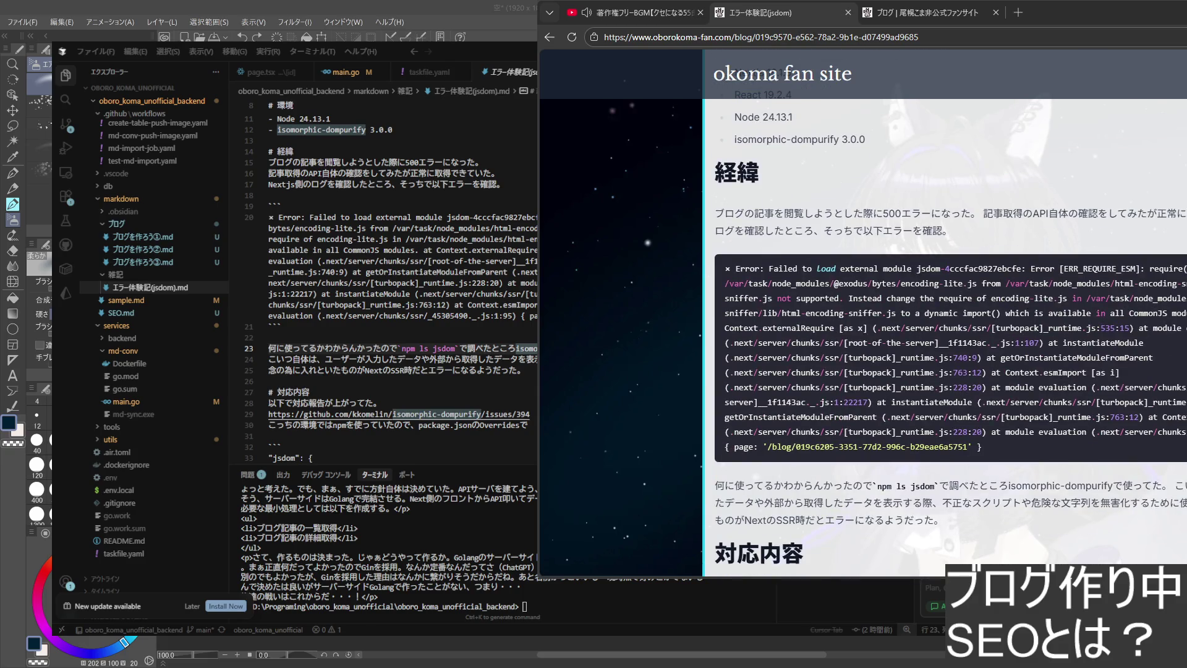
key("alt+Tab")
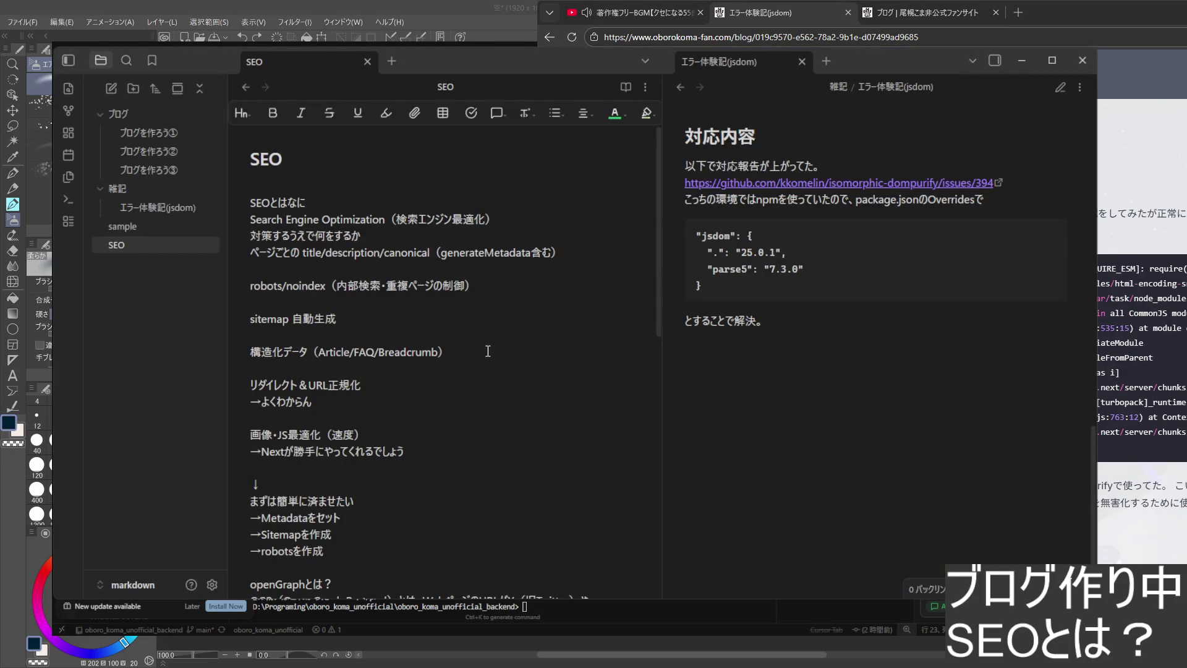
left_click(729, 476)
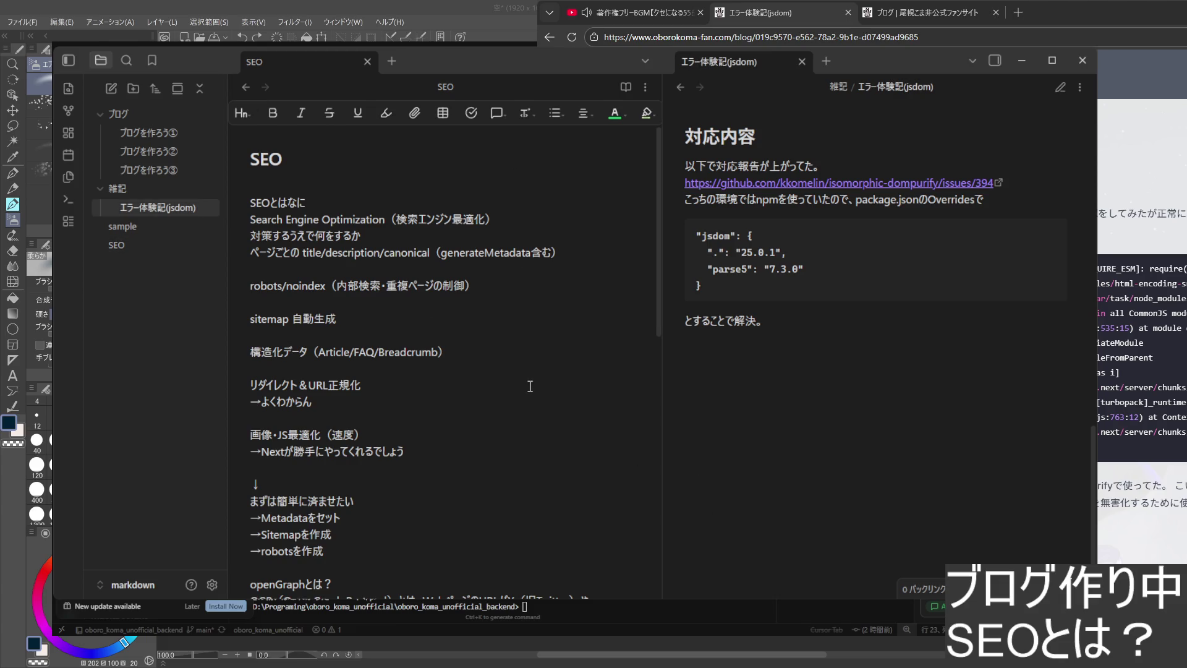
scroll(520, 375, "down", 5)
scroll(515, 372, "up", 1)
scroll(482, 361, "up", 4)
scroll(446, 371, "down", 2)
scroll(668, 325, "up", 7)
scroll(736, 397, "down", 3)
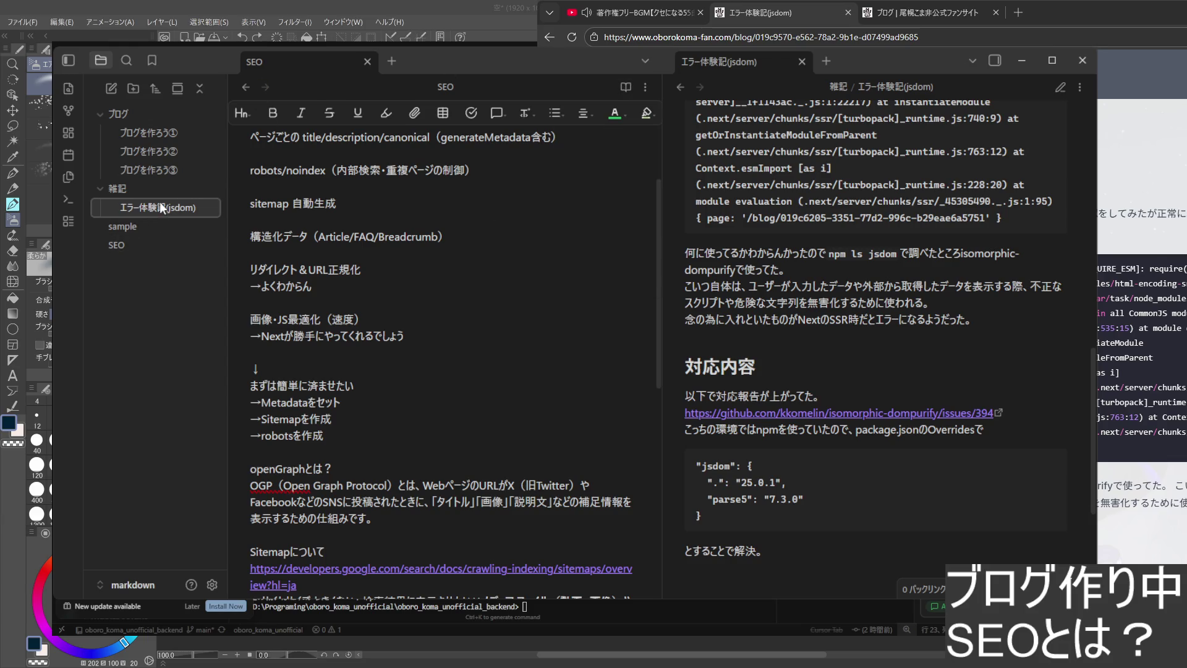
- Close the SEO note and show the jsdom article as editable markdown source
left_click(366, 62)
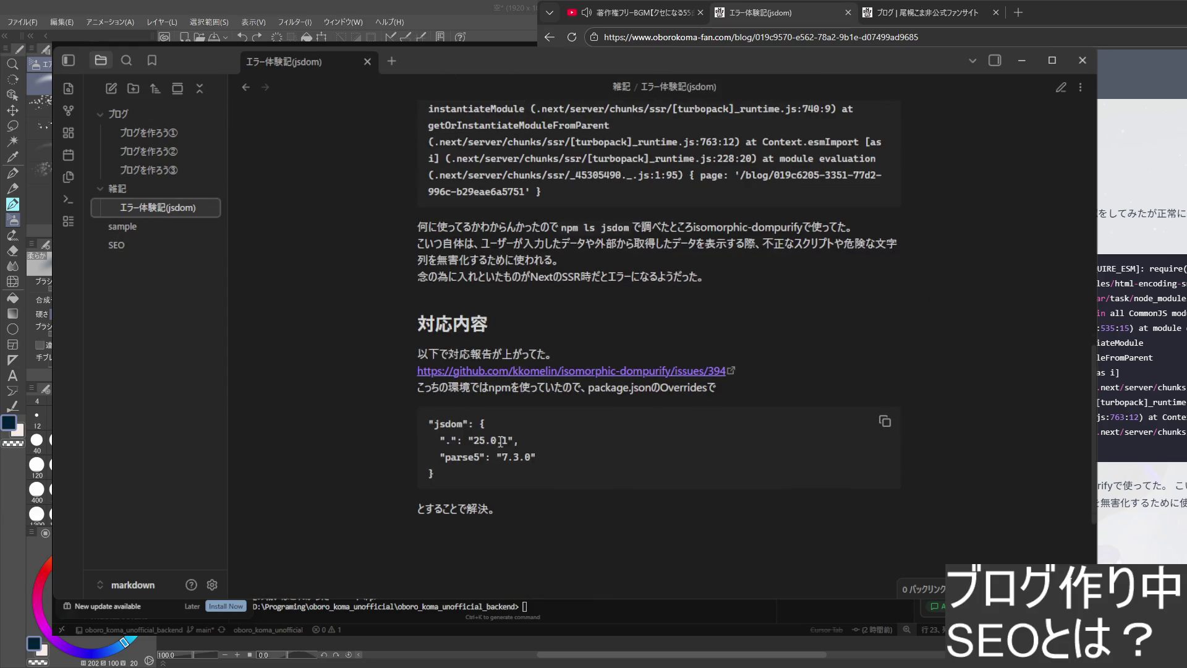
scroll(470, 390, "up", 7)
scroll(464, 381, "down", 4)
scroll(458, 370, "down", 4)
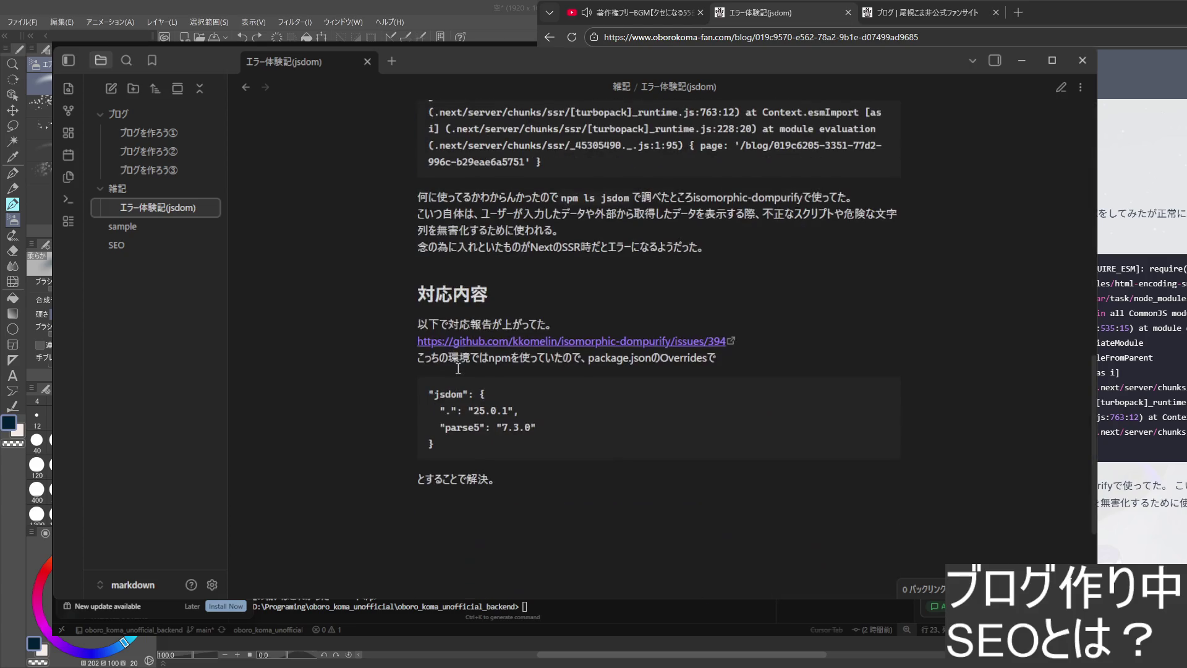
scroll(458, 373, "up", 2)
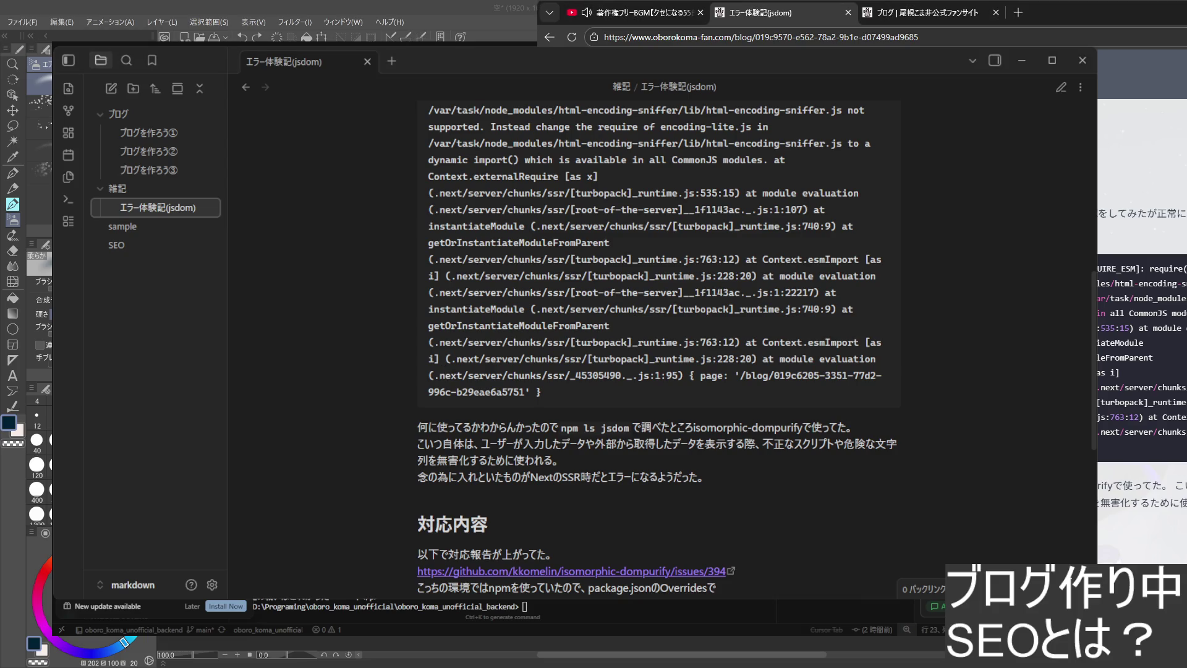
scroll(1141, 278, "up", 2)
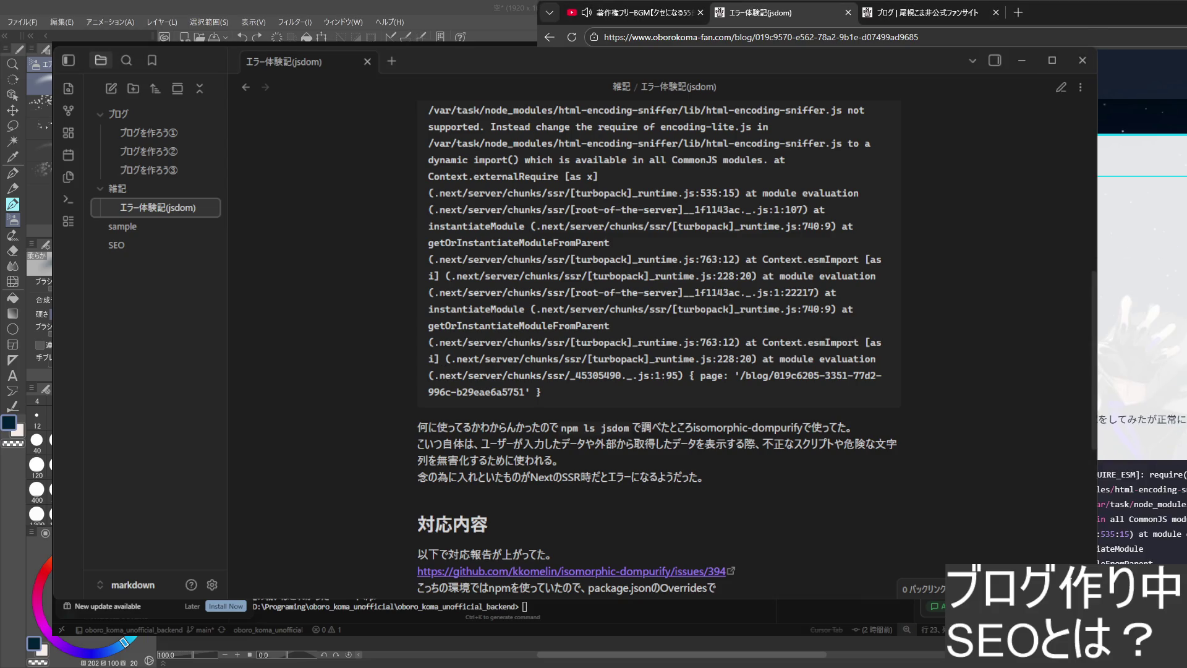
scroll(1141, 278, "down", 2)
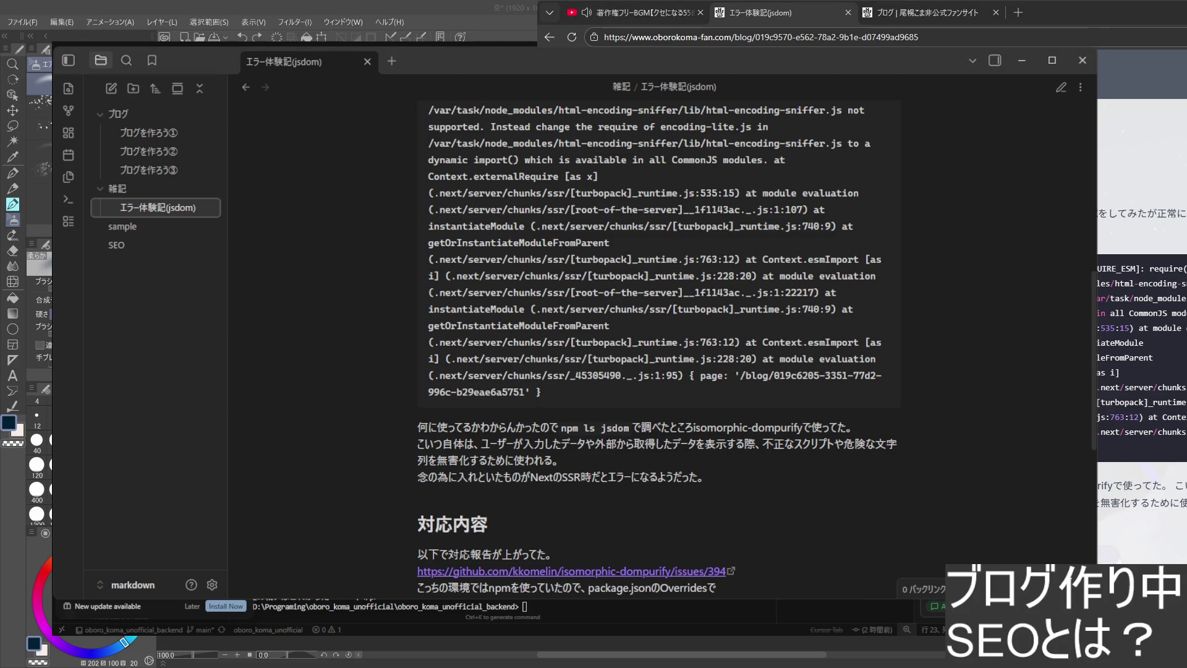
scroll(597, 449, "up", 5)
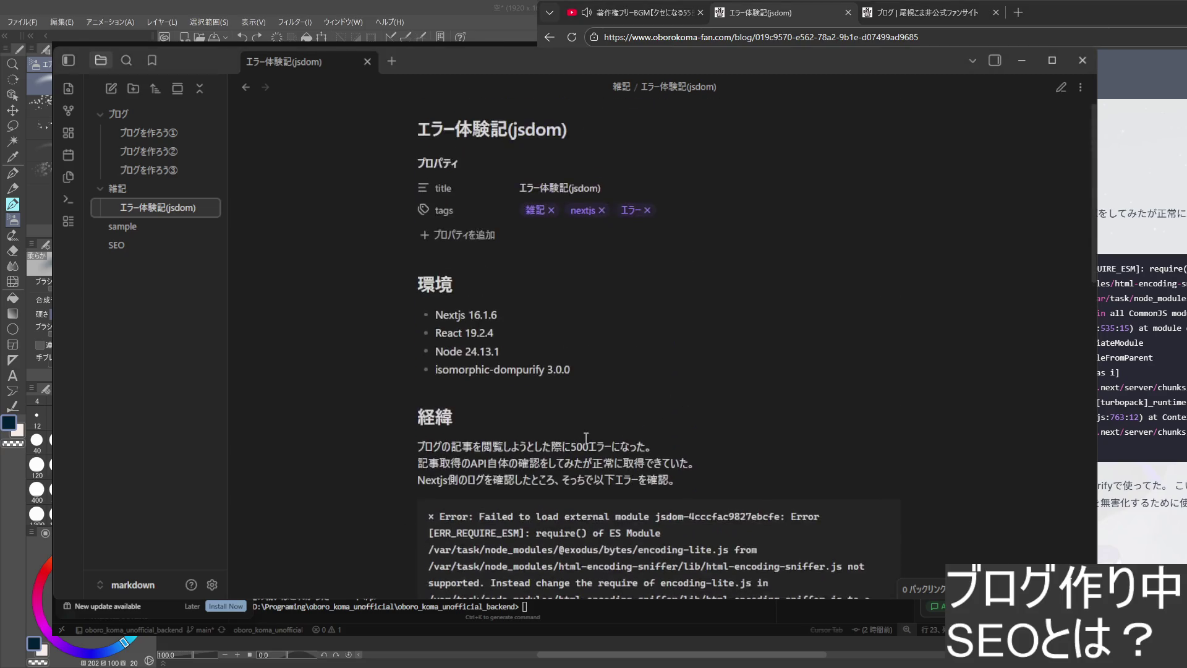
left_click(712, 464)
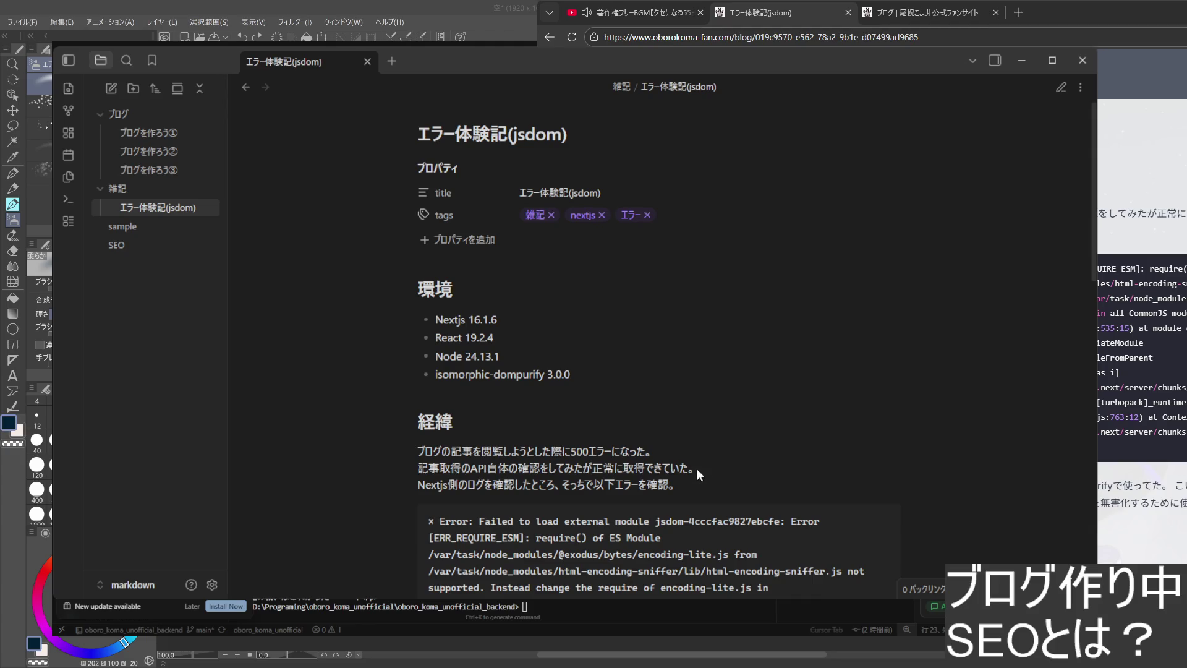
left_click(1059, 89)
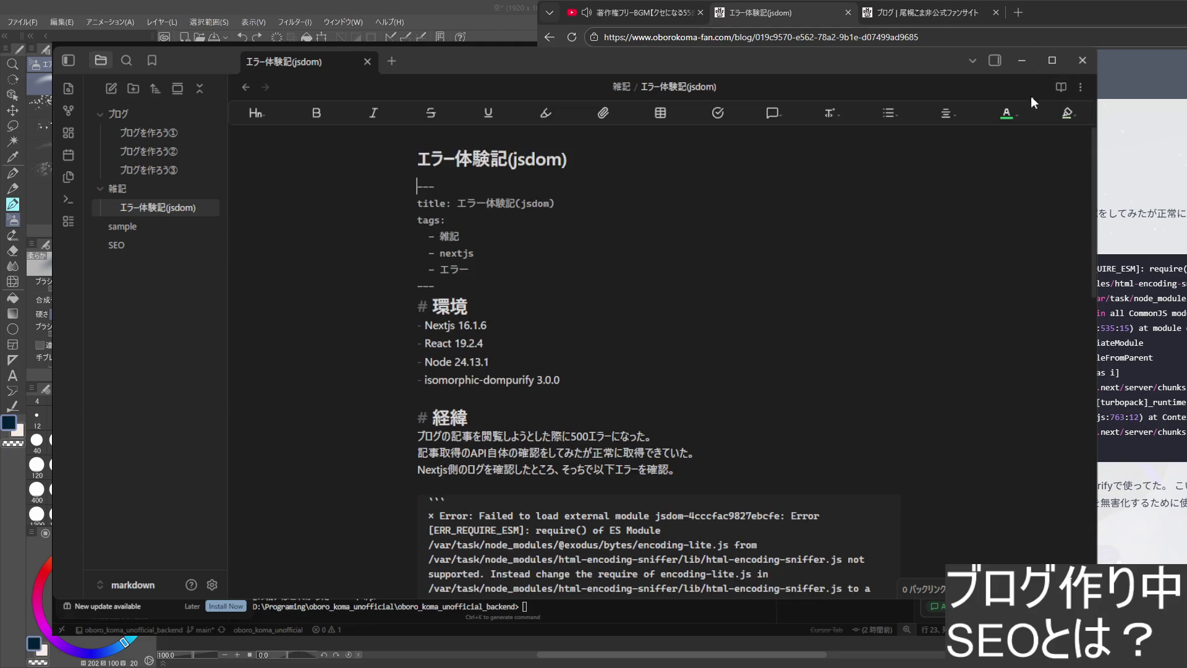
- Split the jsdom note into source on the left and rendered reading view on the right
left_click(1079, 86)
left_click(998, 170)
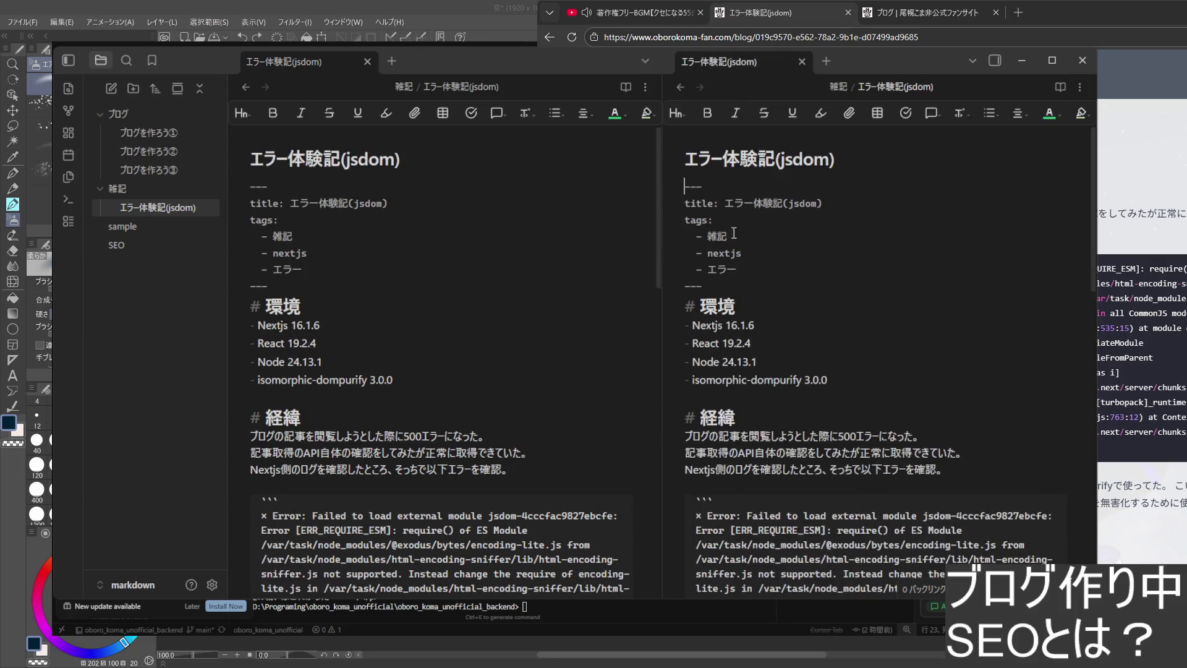
left_click(1060, 86)
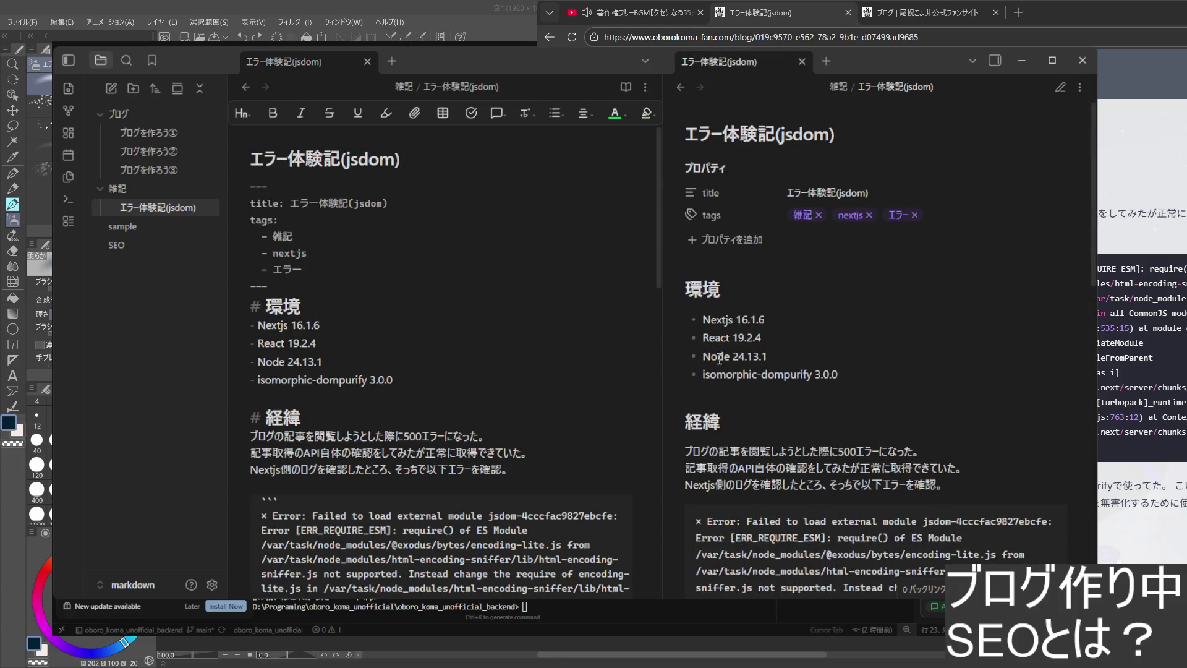
left_click(640, 417)
scroll(581, 445, "down", 5)
scroll(581, 472, "up", 5)
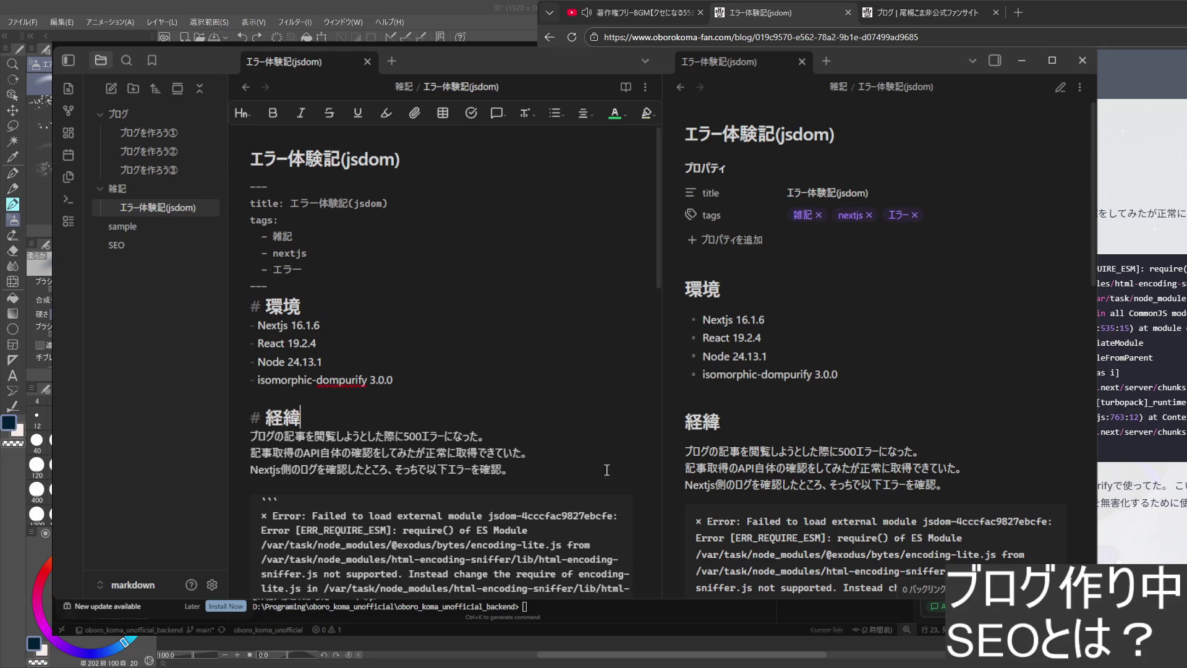
- Add then remove a <br> mark at the end of the first 経緯 line, leaving it unchanged
left_click(511, 435)
type("< >")
key("BackSpace")
key("BackSpace")
key("BackSpace")
type("<>")
type("br>")
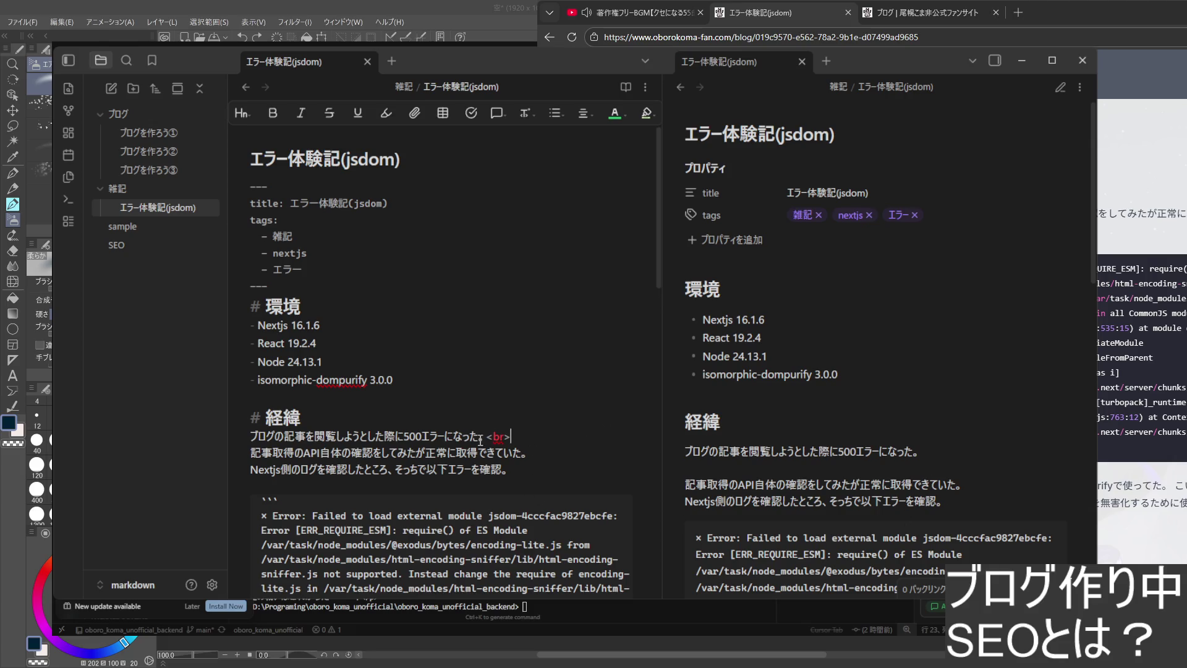
left_click_drag(486, 436, 513, 437)
left_click(532, 454)
key("BackSpace")
key("BackSpace")
key("BackSpace")
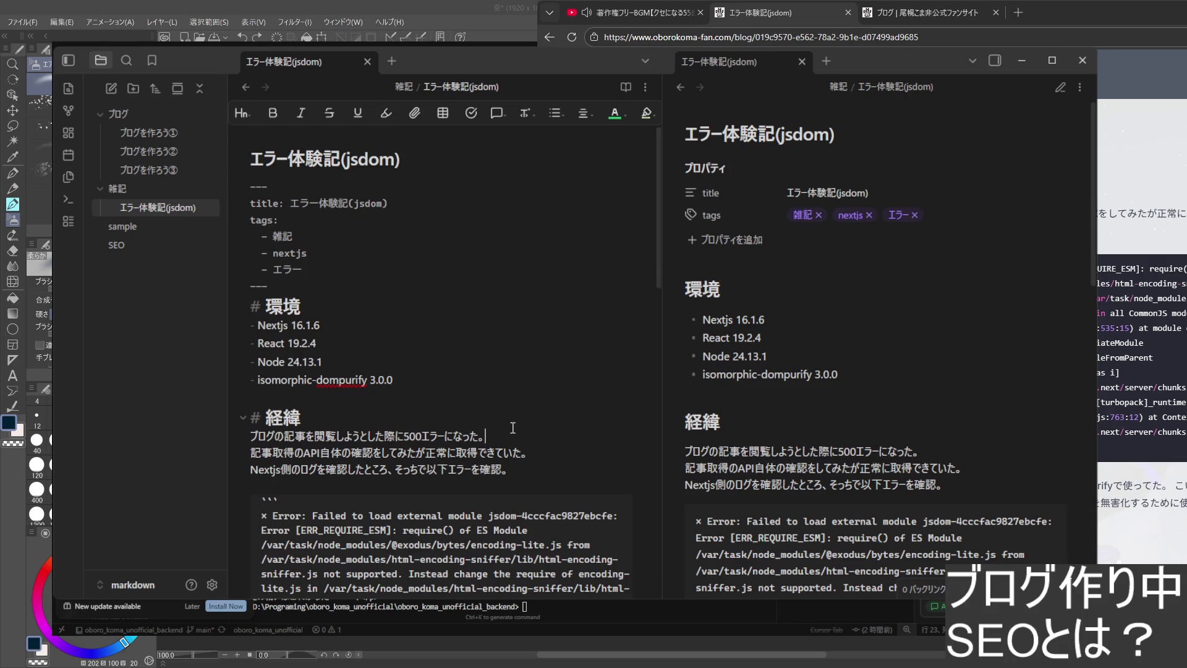
left_click(924, 20)
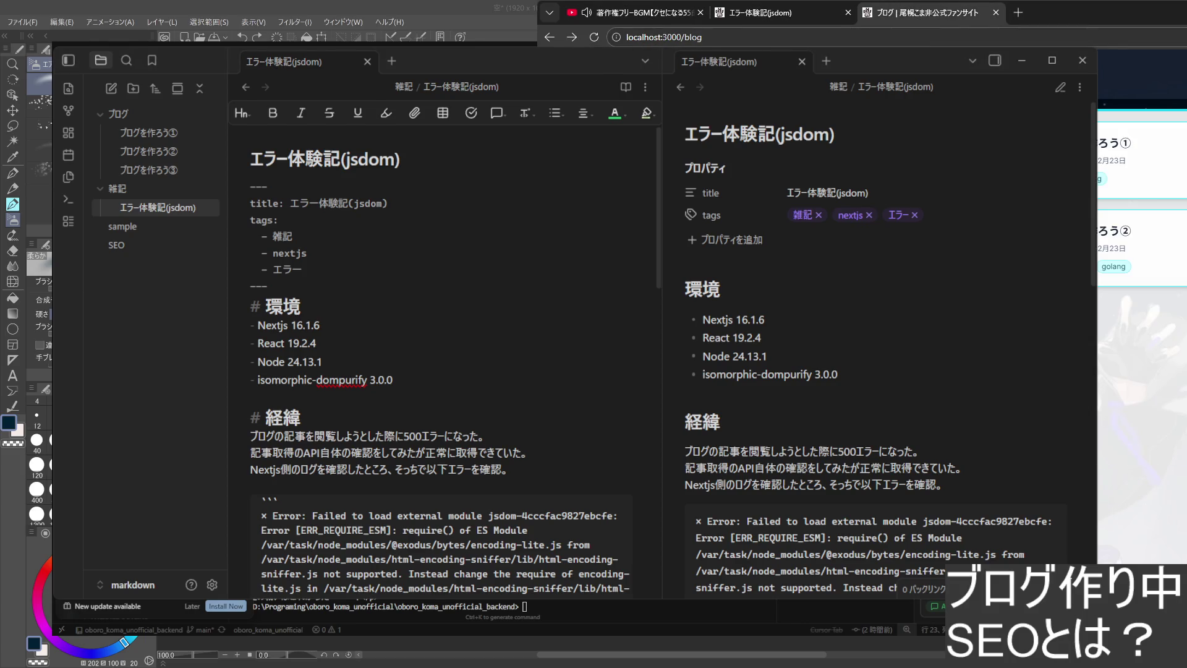
- Copy the <br> mark after 500エラーになった。 onto the second and third 経緯 lines
left_click(1113, 149)
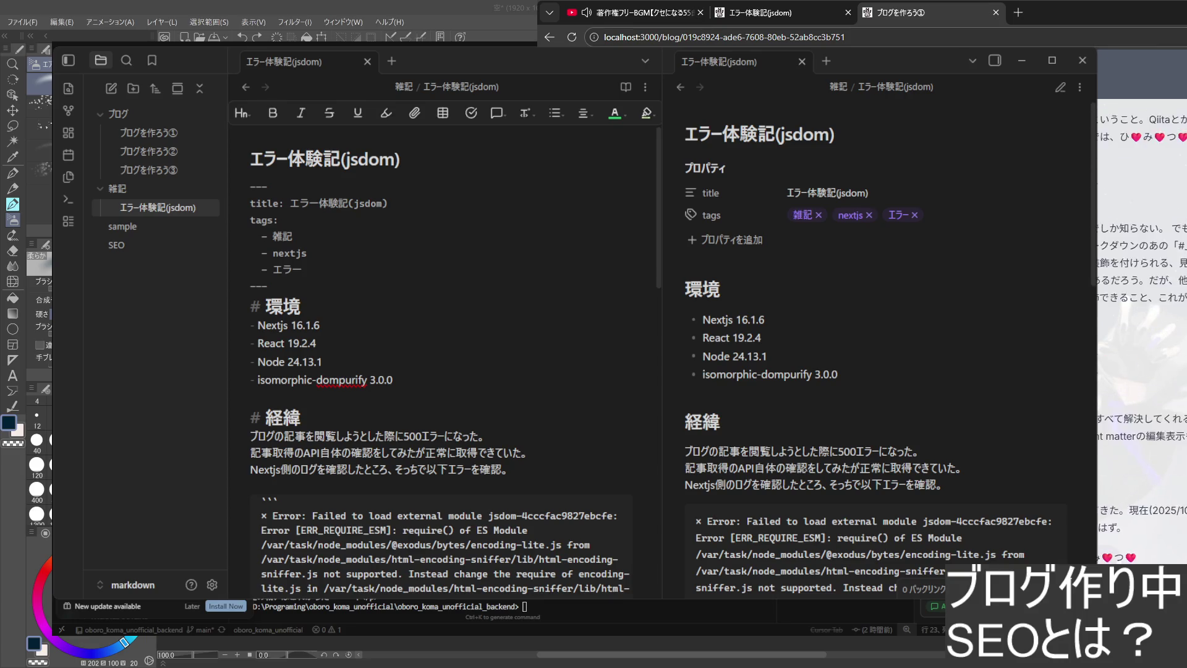
left_click(518, 434)
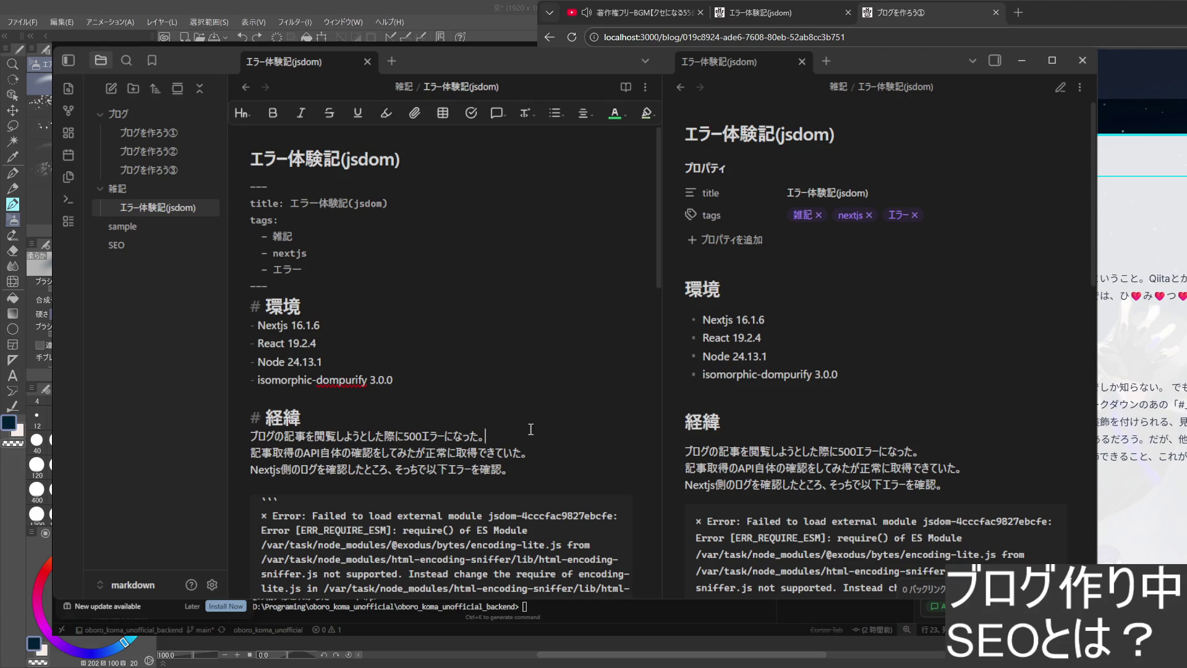
type("<>")
type("br>")
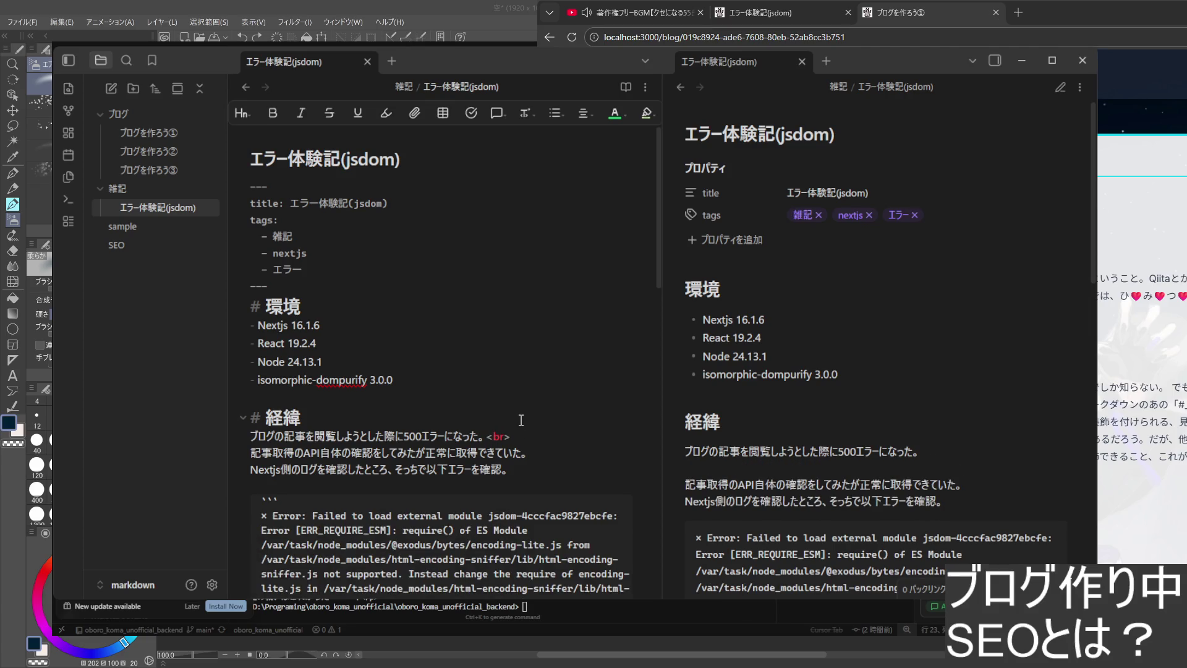
left_click_drag(511, 435, 491, 438)
key("ctrl+c")
left_click(572, 453)
key("ctrl+v")
left_click(596, 470)
key("ctrl+v")
scroll(579, 477, "down", 5)
scroll(576, 464, "up", 5)
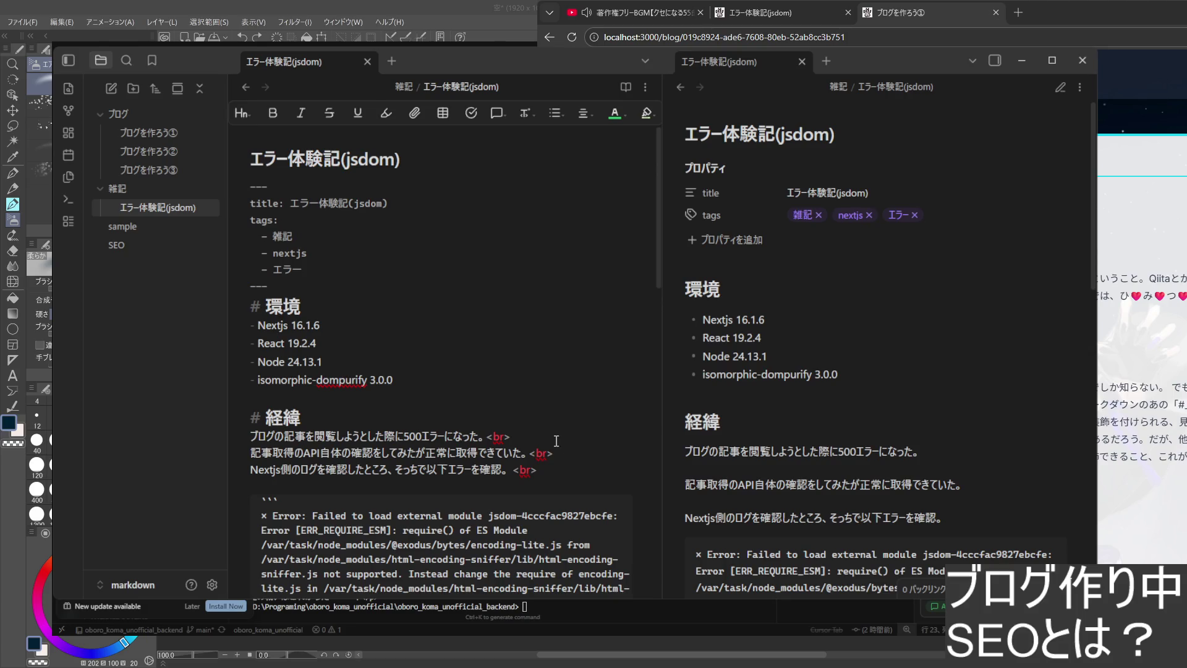
scroll(554, 462, "down", 2)
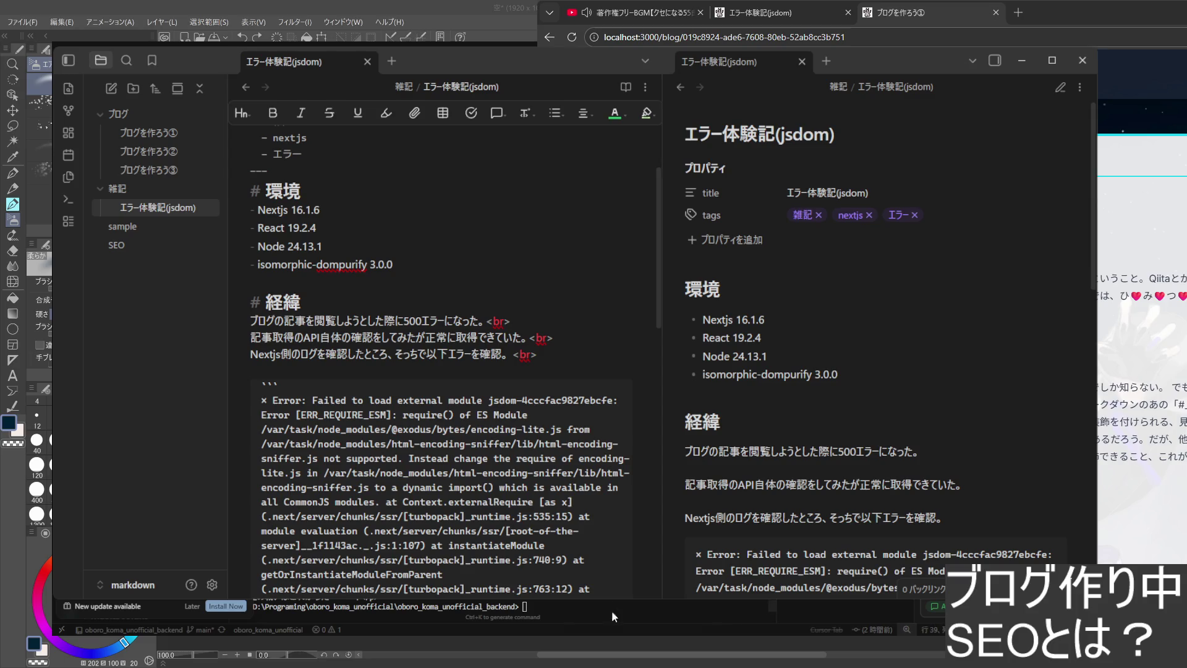
type("npm create blog")
- Reconvert the jsdom note in the terminal and minimize the Obsidian window
key("Return")
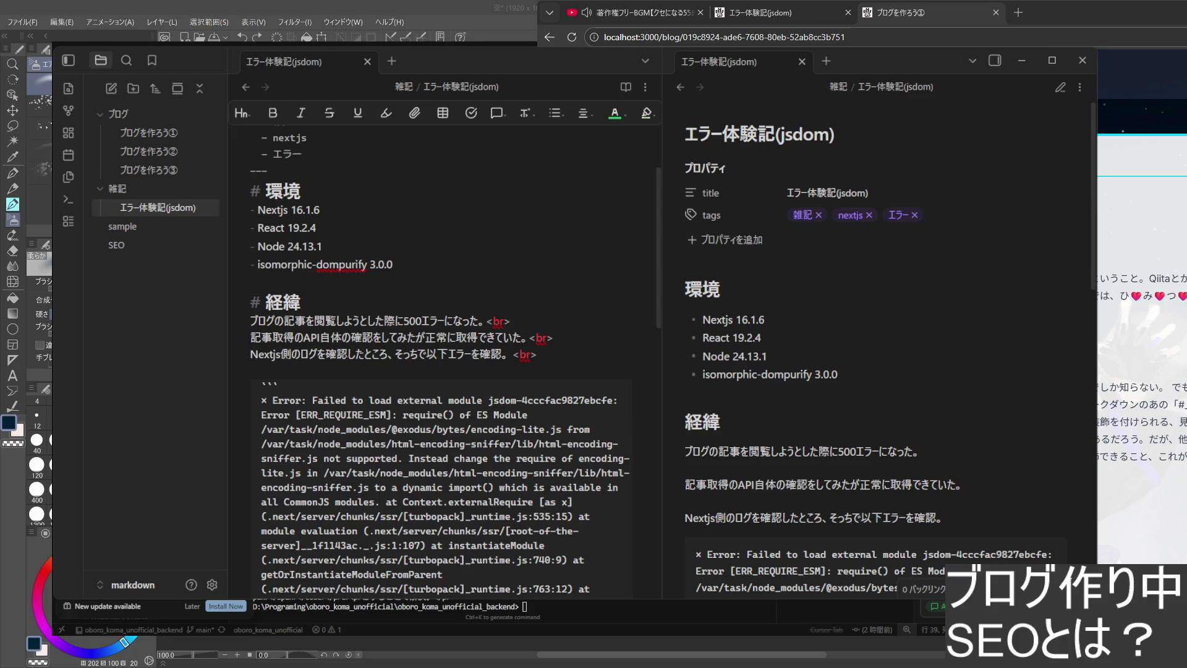
left_click(1021, 60)
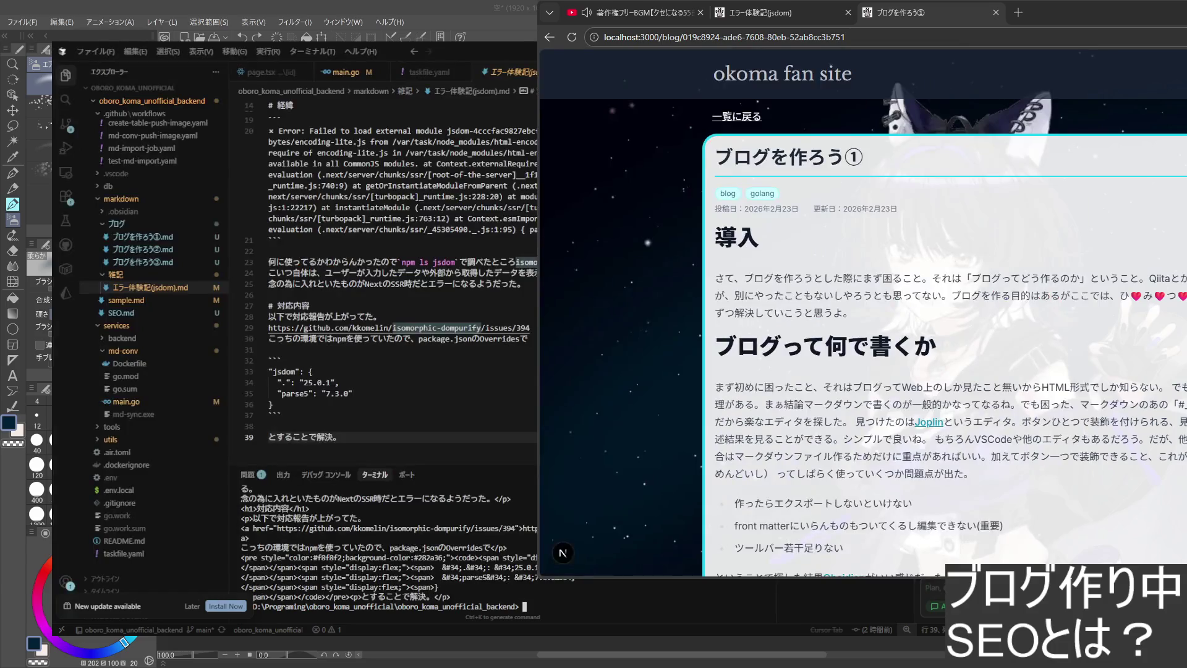
- Reopen the エラー体験記(jsdom) post from the local blog list to see the reconverted article
left_click(948, 62)
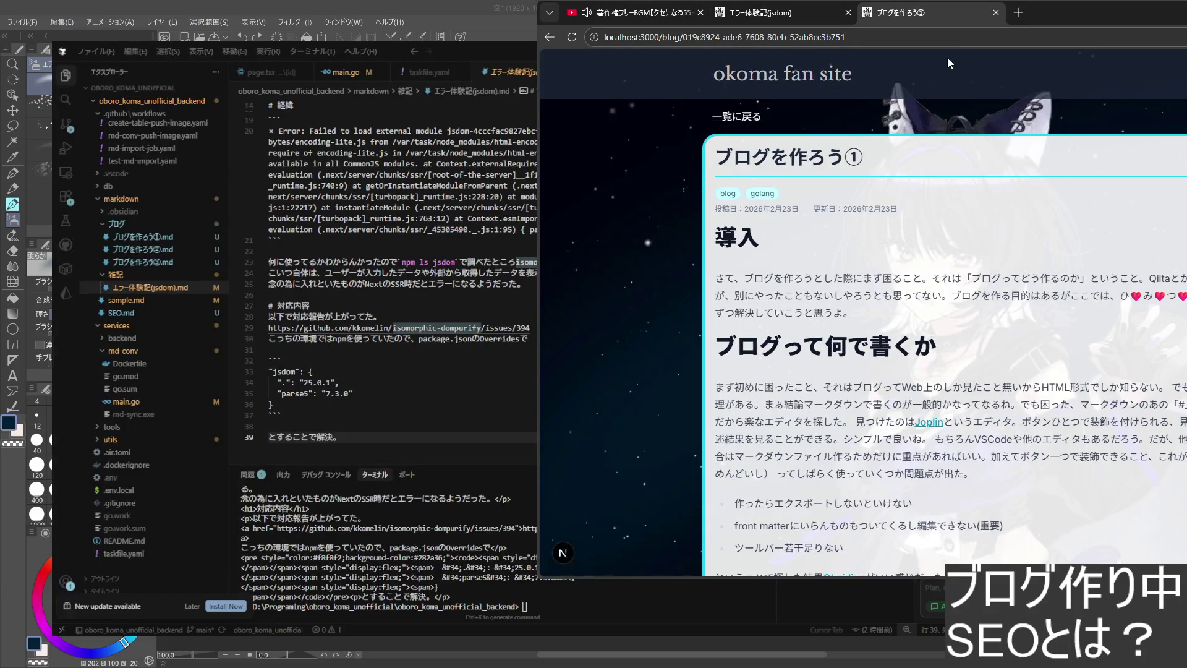
left_click(550, 38)
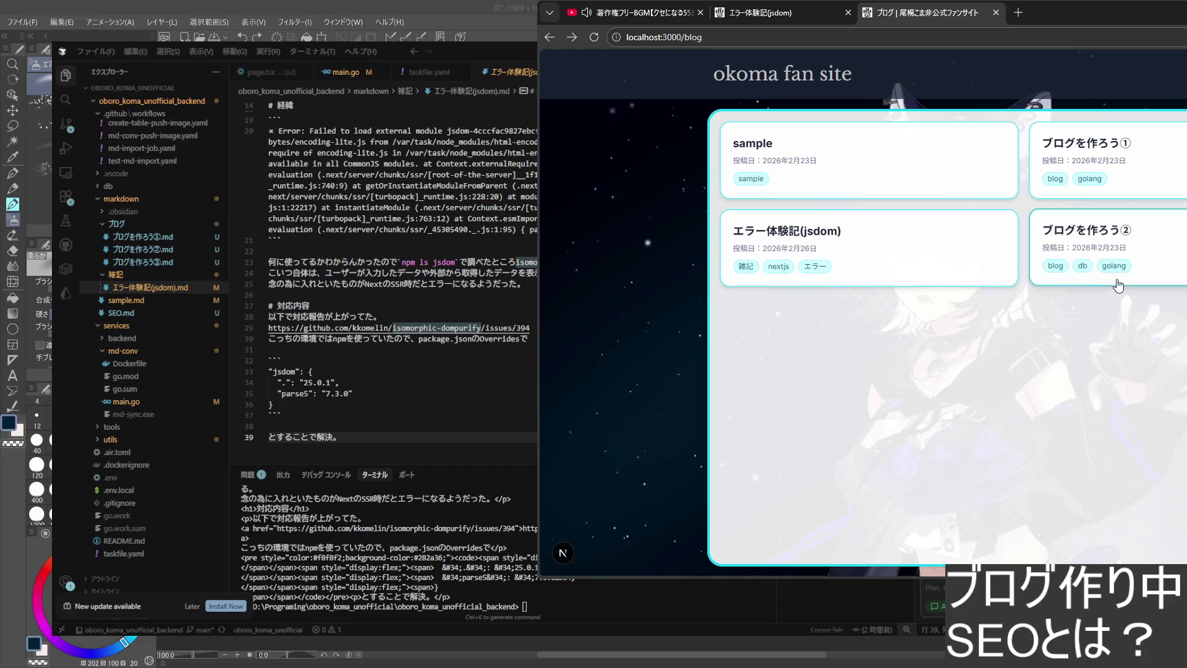
left_click(882, 292)
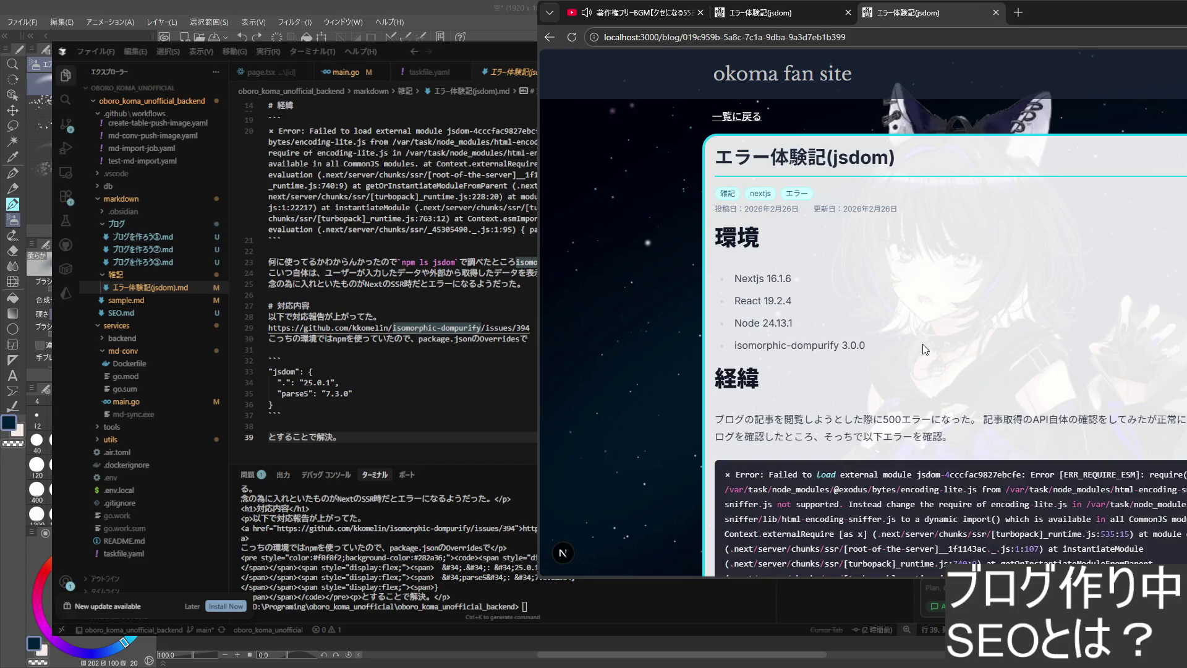
scroll(948, 286, "down", 1)
scroll(948, 287, "down", 2)
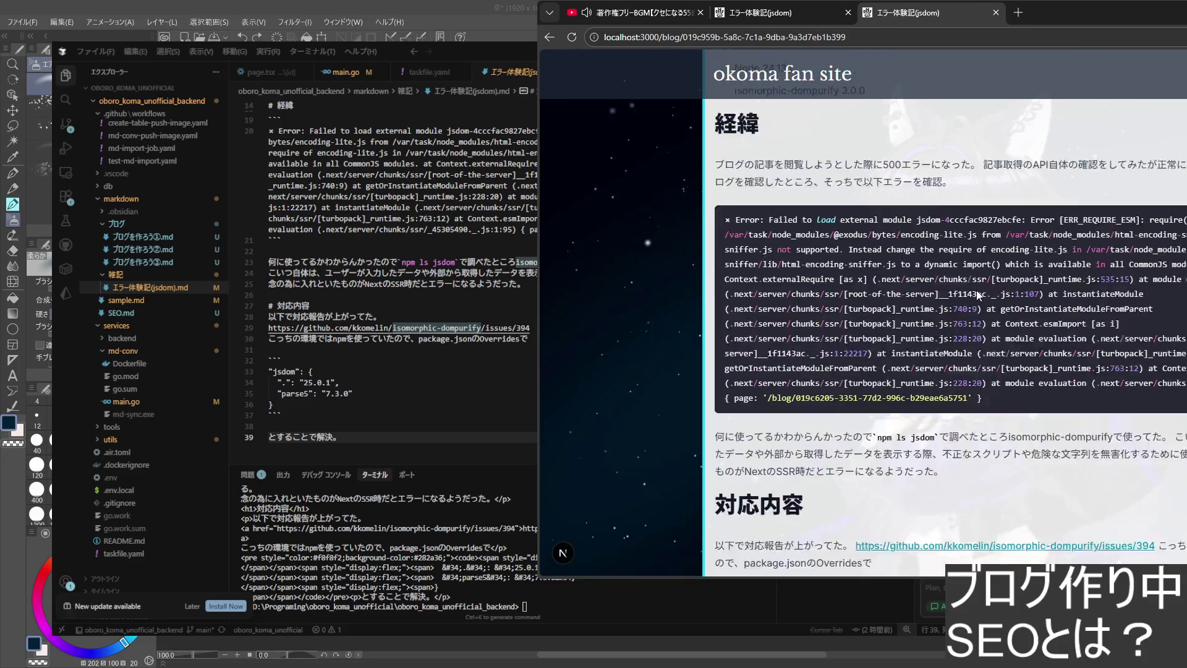
scroll(976, 291, "down", 1)
scroll(977, 291, "up", 2)
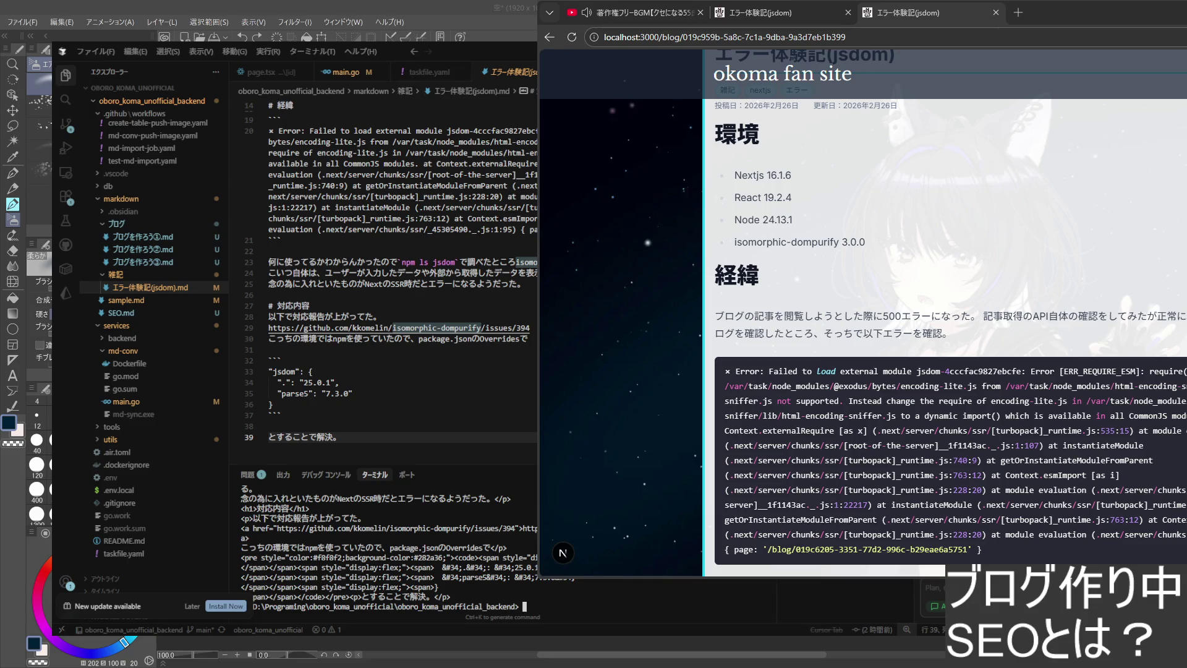
scroll(533, 315, "up", 2)
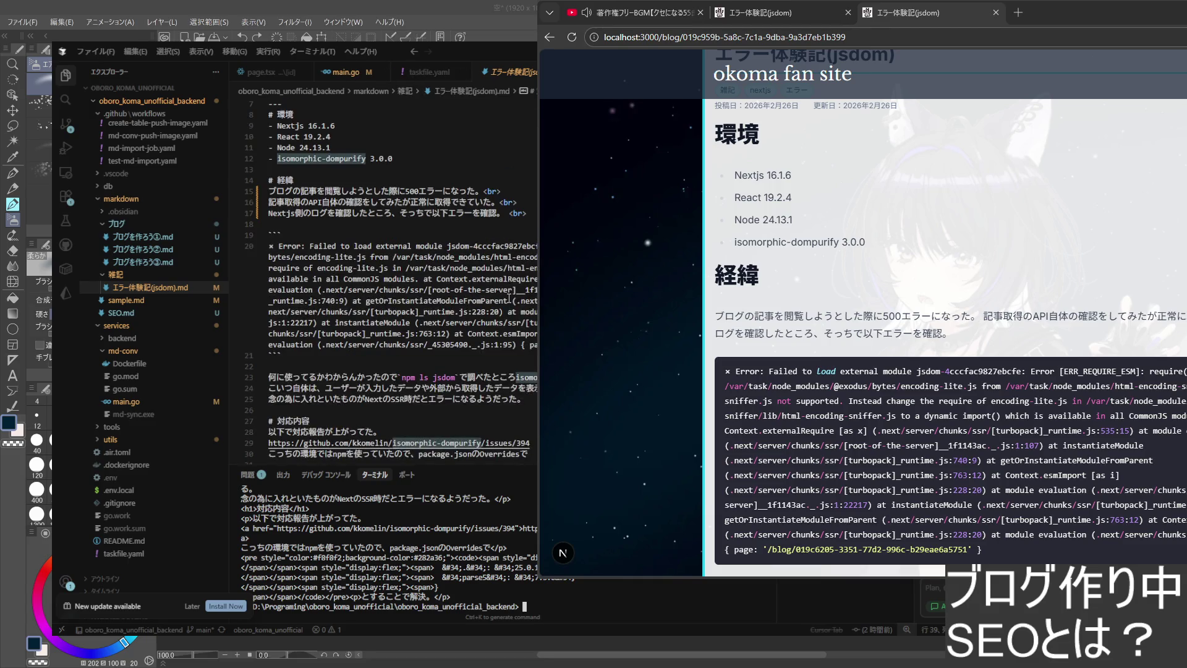
left_click(893, 148)
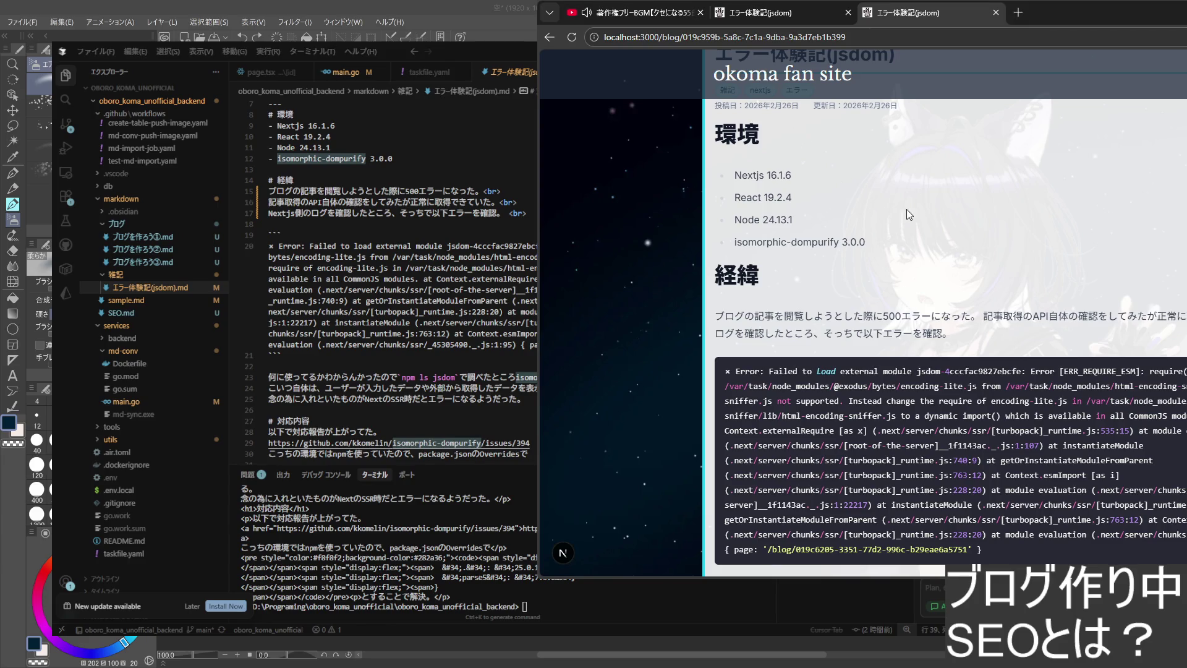
- Open app/blog/[id]/page.tsx from the Explorer and go to its canonical URL line
left_click(520, 389)
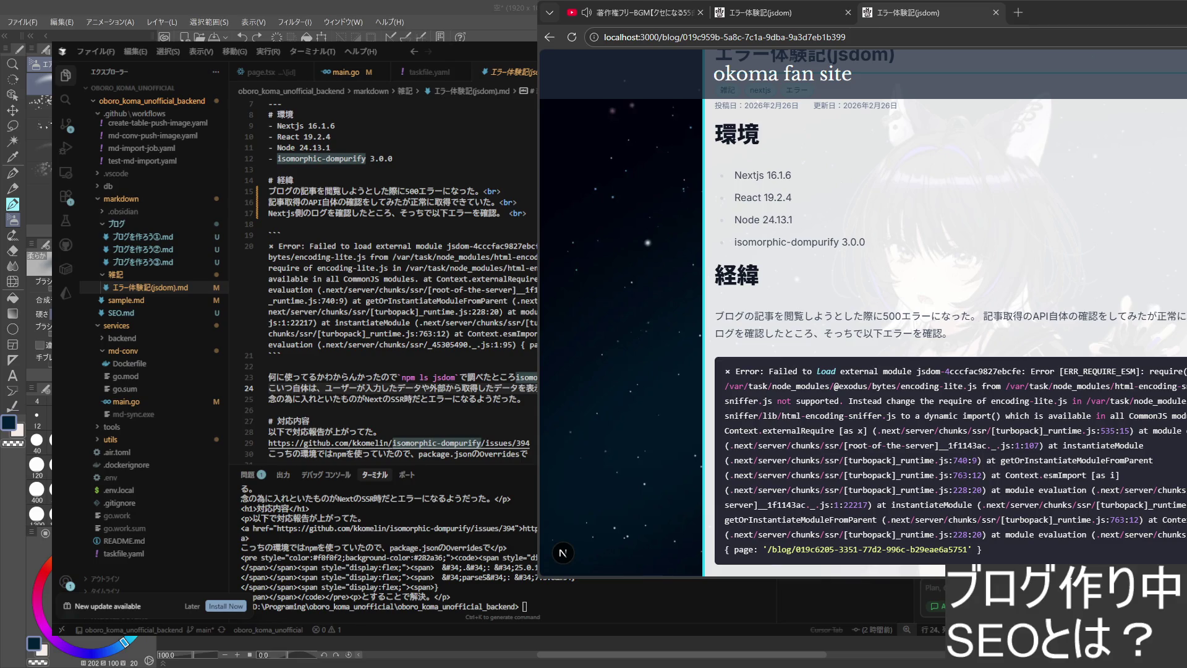
scroll(390, 279, "up", 3)
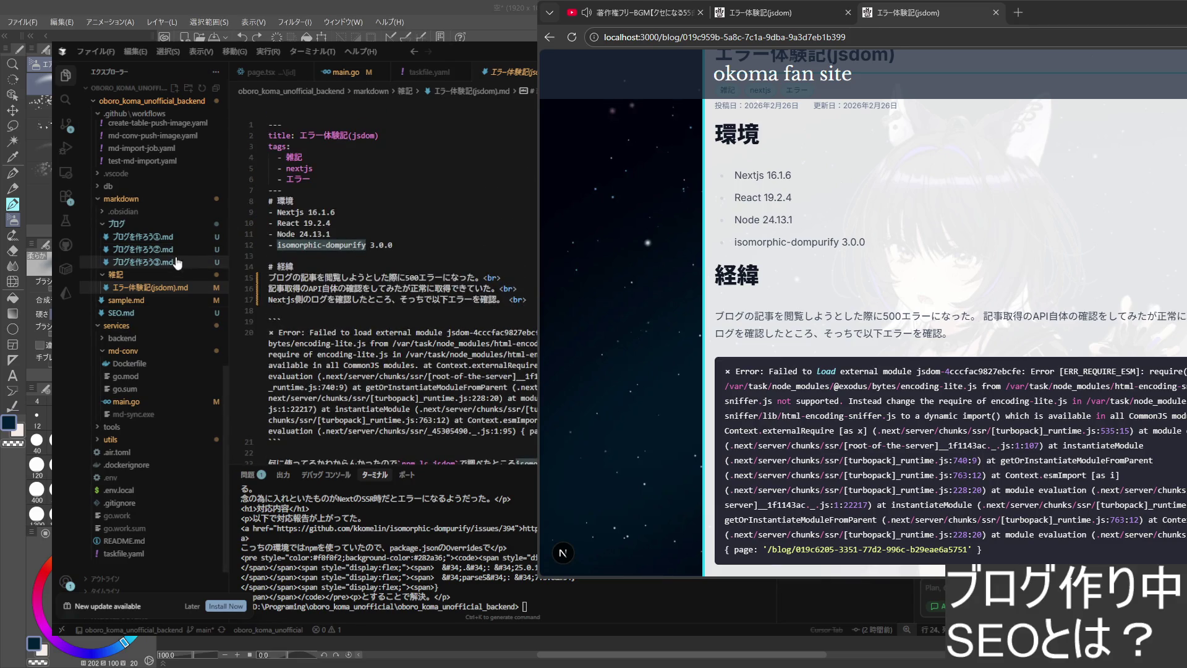
scroll(176, 269, "up", 1)
scroll(167, 297, "up", 1)
scroll(162, 321, "up", 2)
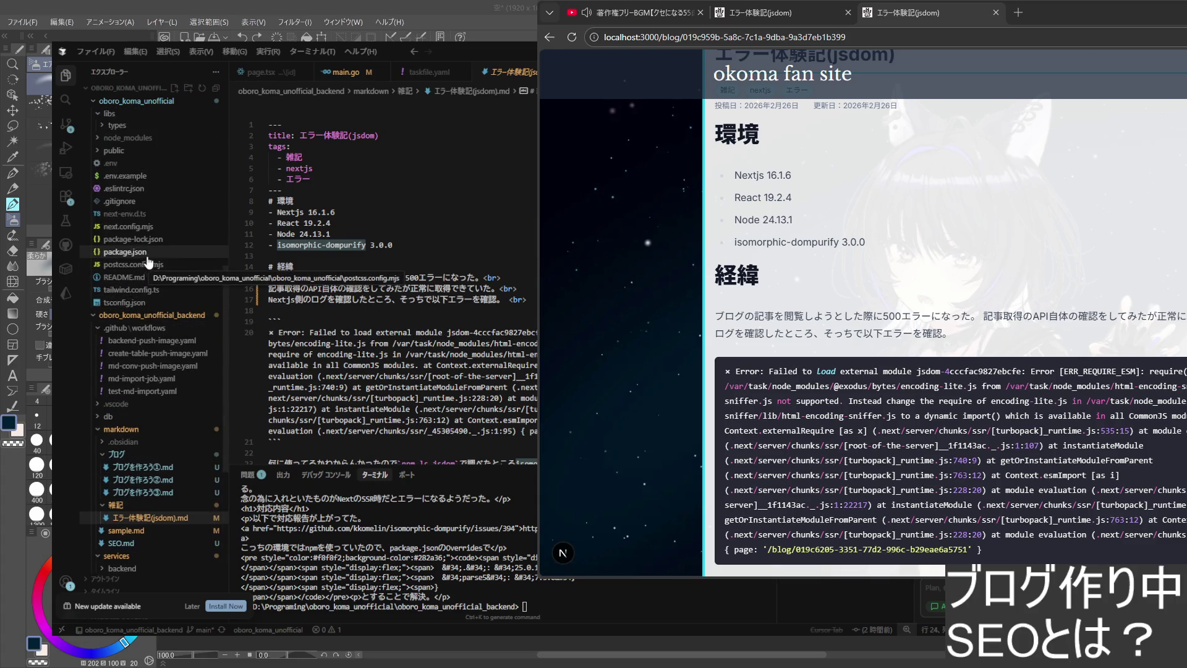
scroll(149, 357, "up", 2)
scroll(158, 362, "up", 2)
scroll(171, 365, "up", 1)
scroll(179, 367, "down", 2)
scroll(172, 371, "down", 2)
scroll(166, 376, "down", 2)
scroll(163, 376, "down", 1)
scroll(171, 408, "down", 3)
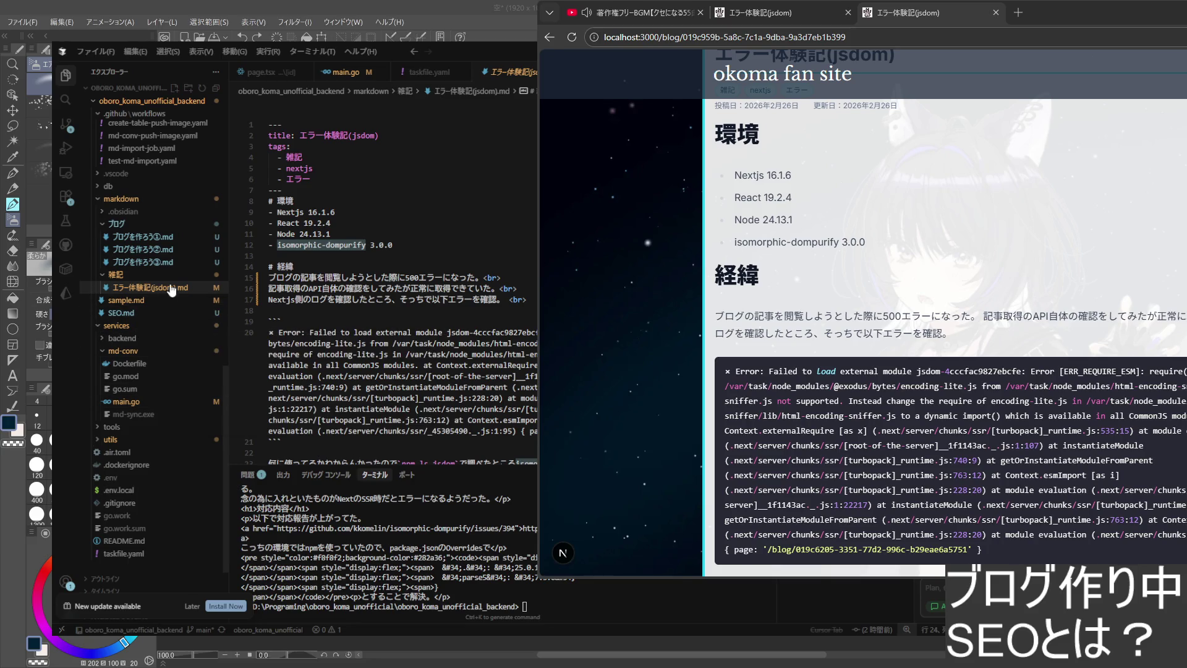
scroll(172, 291, "up", 2)
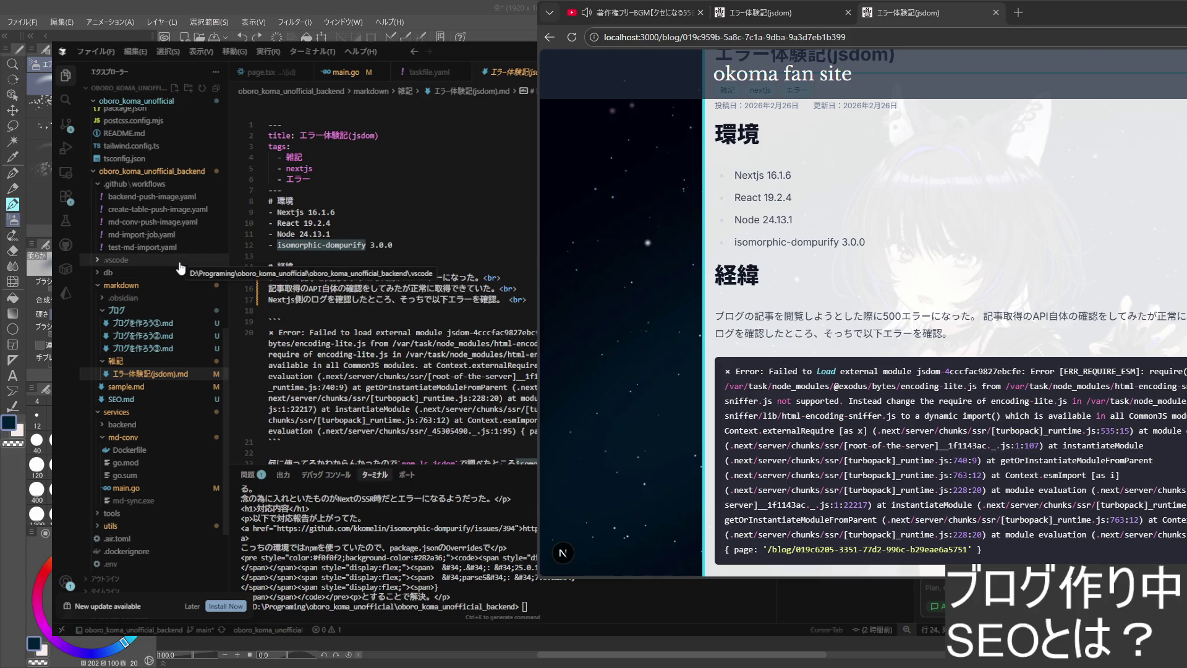
scroll(160, 402, "up", 3)
scroll(157, 380, "up", 3)
scroll(154, 353, "up", 2)
scroll(149, 319, "up", 2)
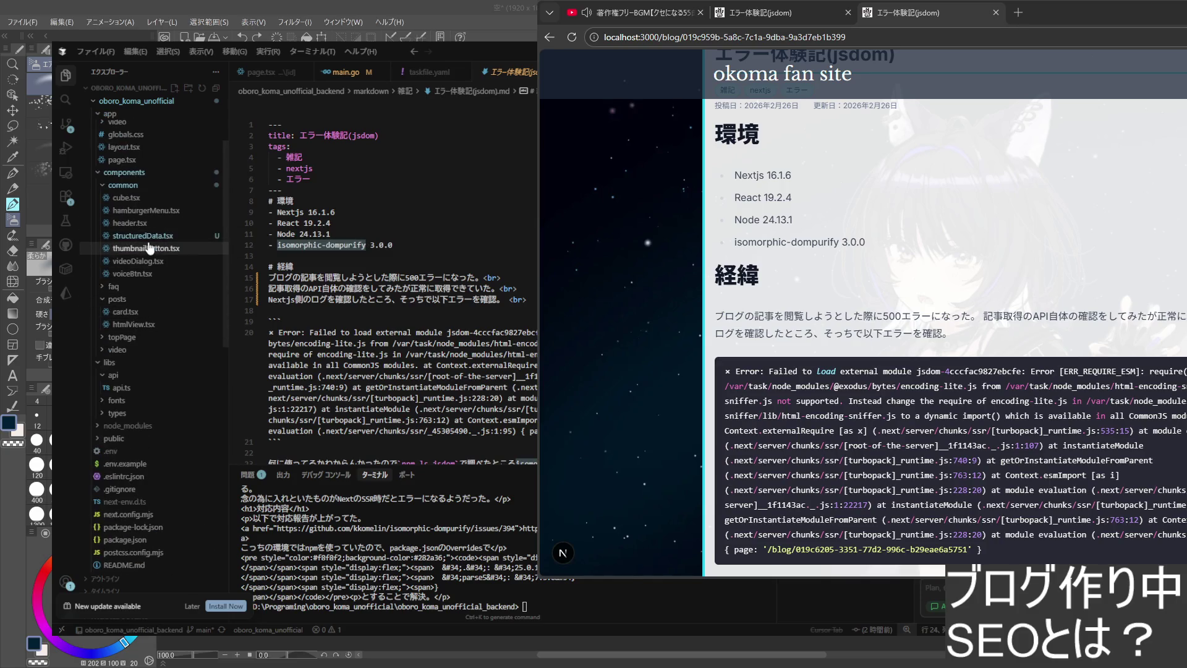
scroll(146, 278, "up", 2)
scroll(143, 309, "up", 1)
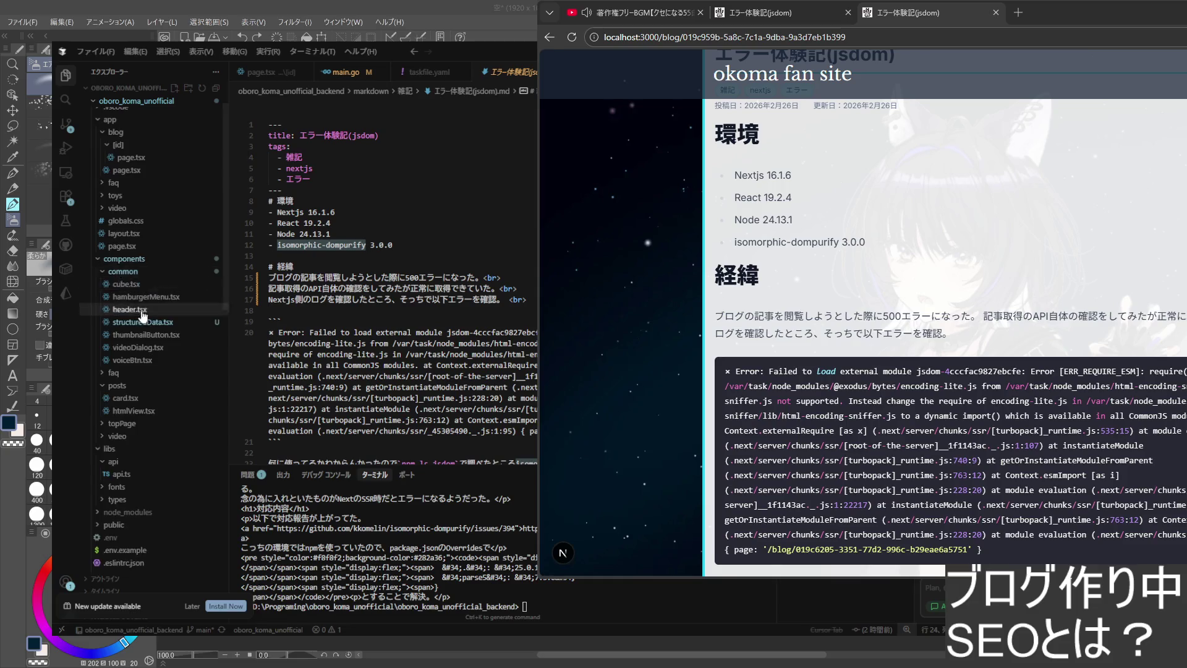
scroll(145, 297, "up", 1)
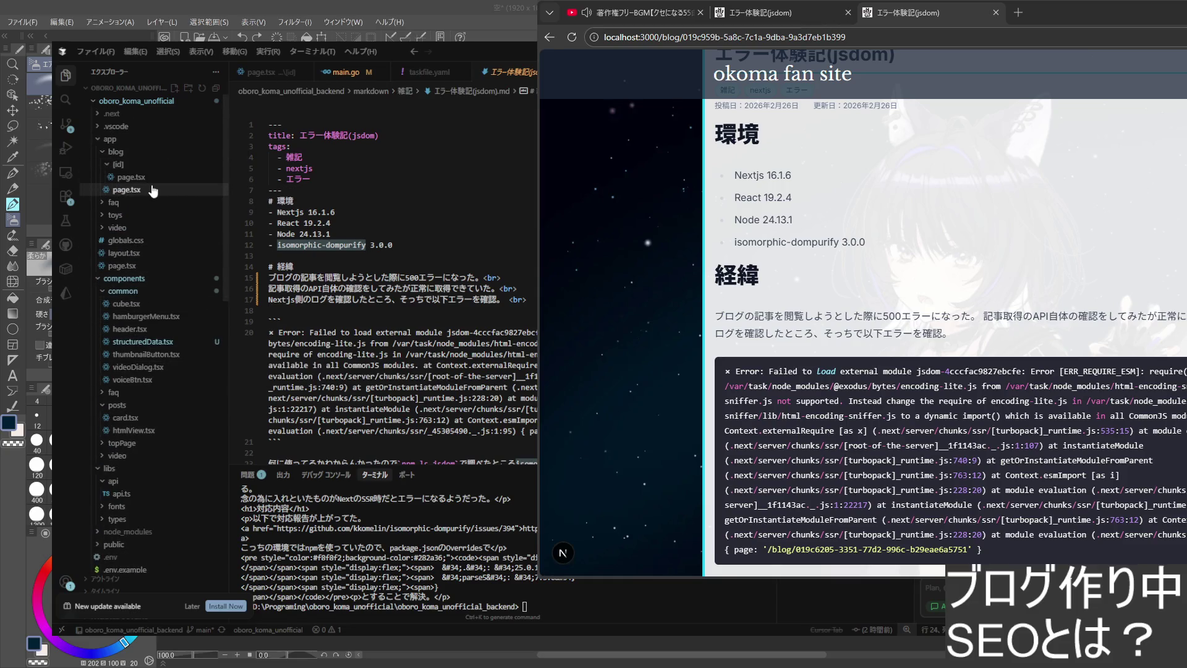
left_click(130, 176)
left_click(505, 322)
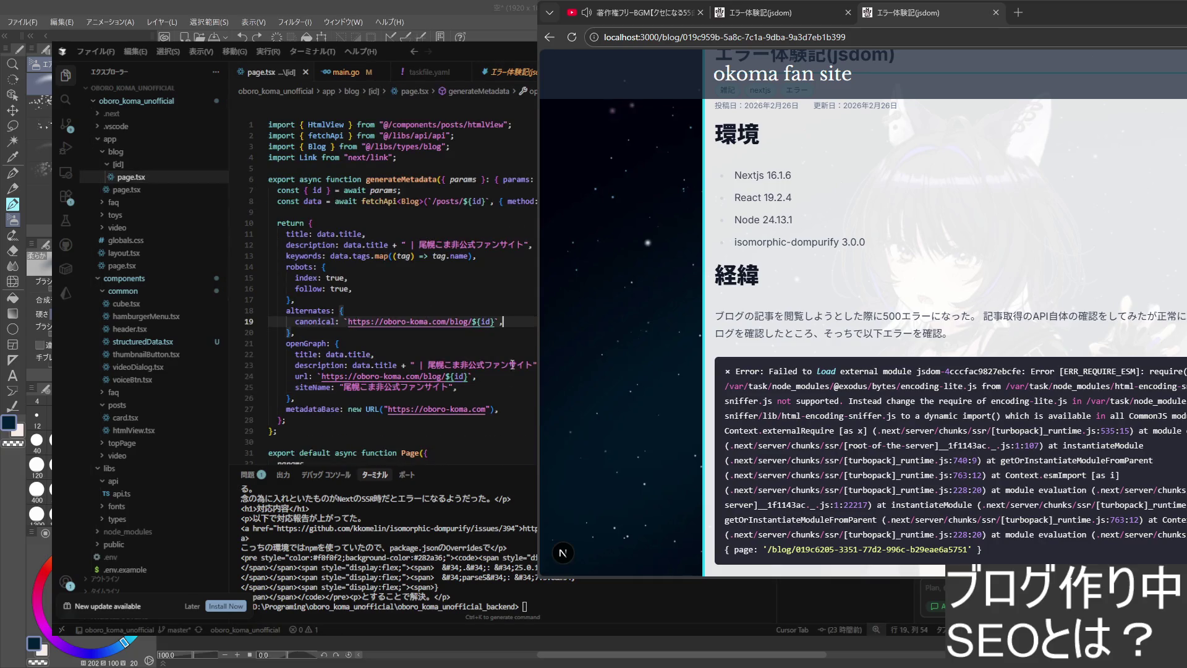
scroll(505, 322, "down", 2)
scroll(505, 322, "down", 2)
- Inspect the post-fetch line and the date formatter's month and day options in page.tsx
left_click(527, 353)
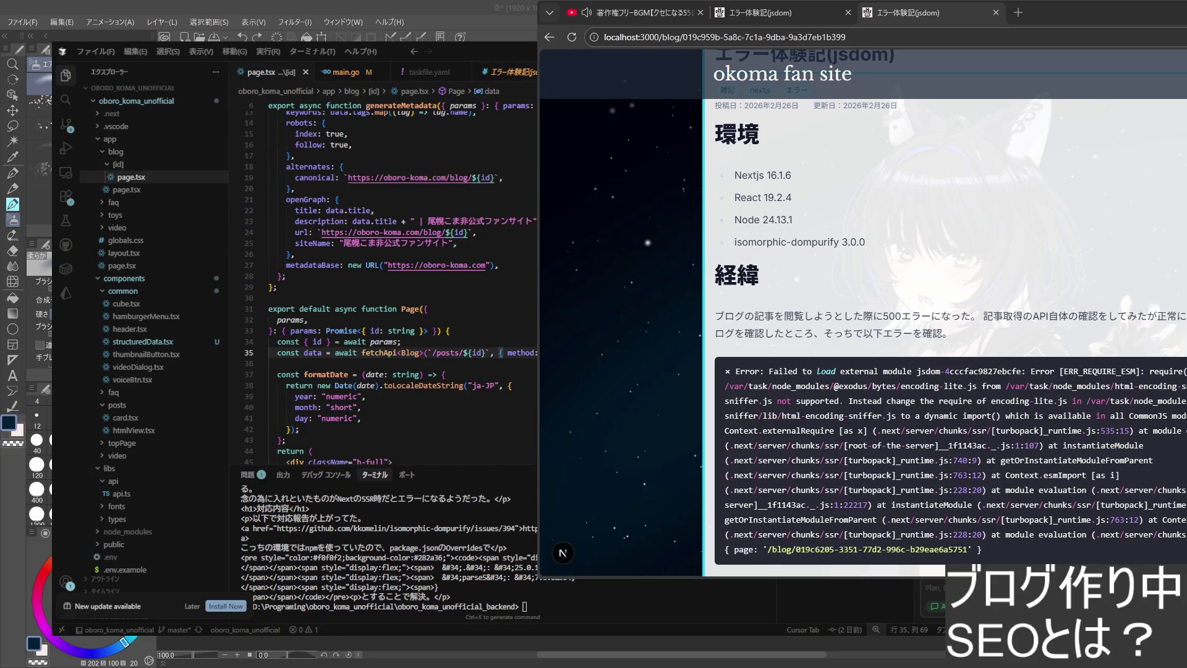
key("Right")
key("Left")
key("Right")
key("End")
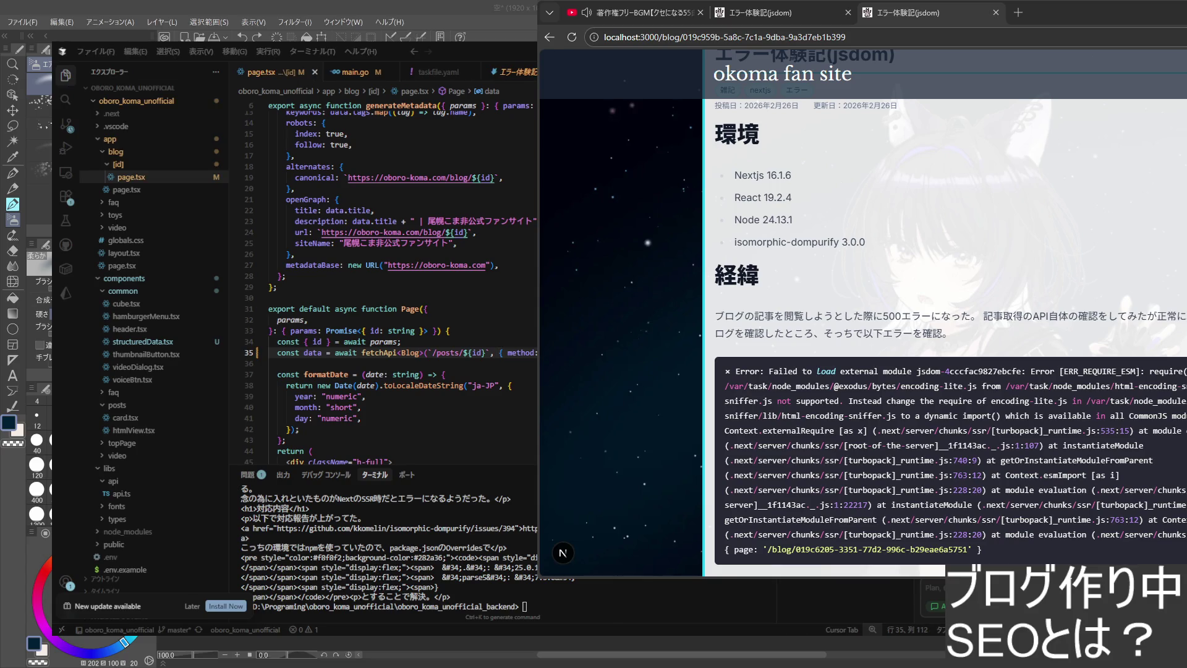
scroll(975, 221, "up", 1)
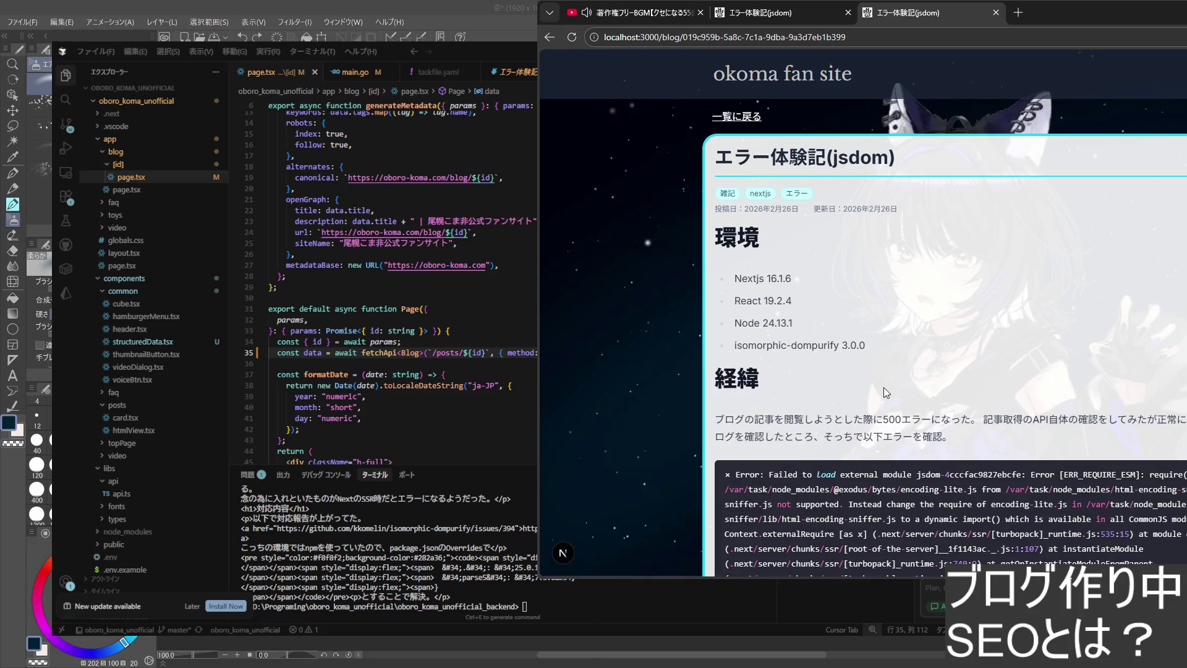
left_click(366, 407)
left_click(367, 396)
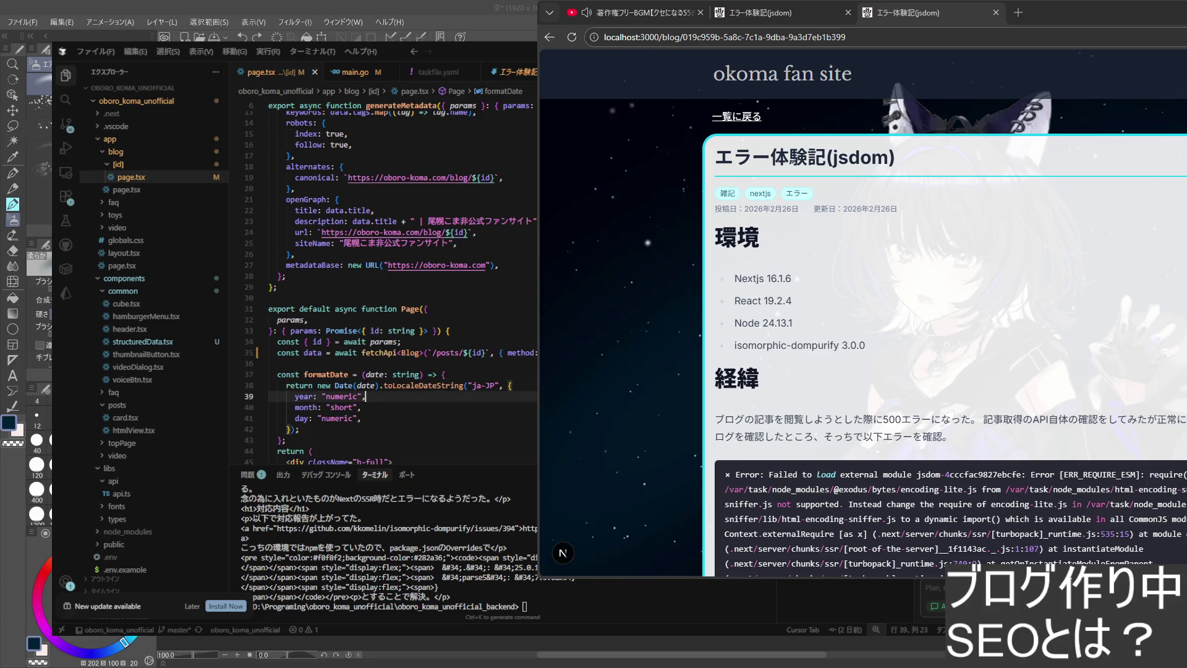
scroll(496, 414, "up", 2)
scroll(497, 415, "down", 4)
- Reopen the local エラー体験記(jsdom) post from the blog list and check its 経緯 paragraph
left_click(550, 40)
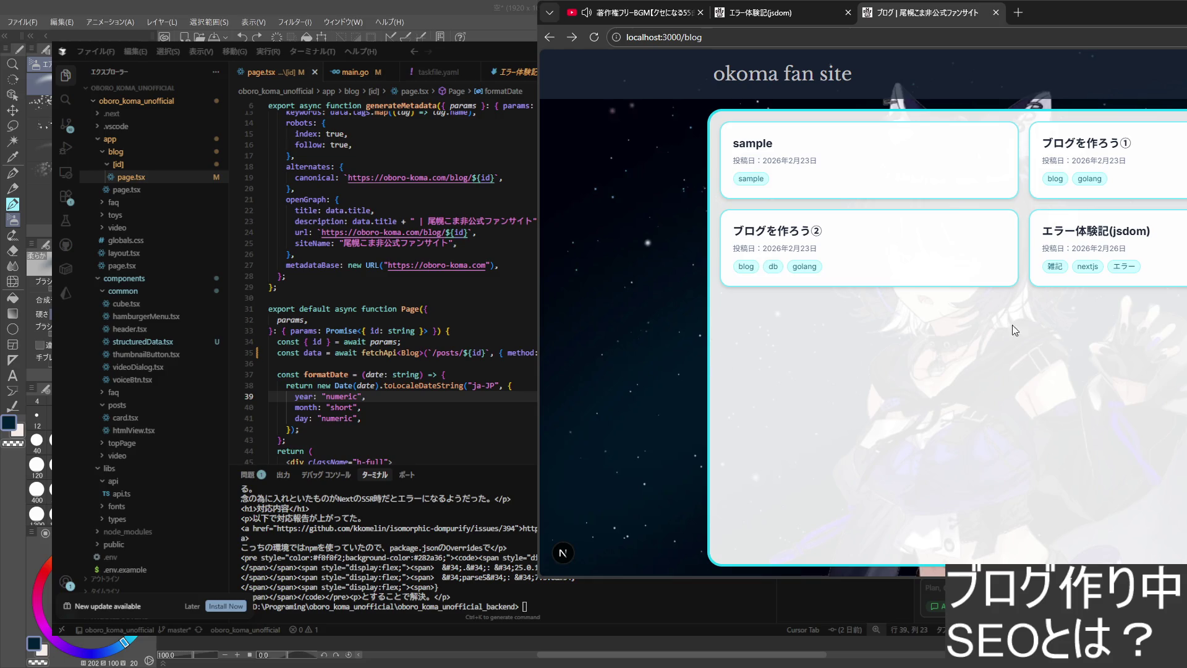
left_click(1076, 251)
scroll(1004, 420, "down", 2)
scroll(1004, 421, "down", 1)
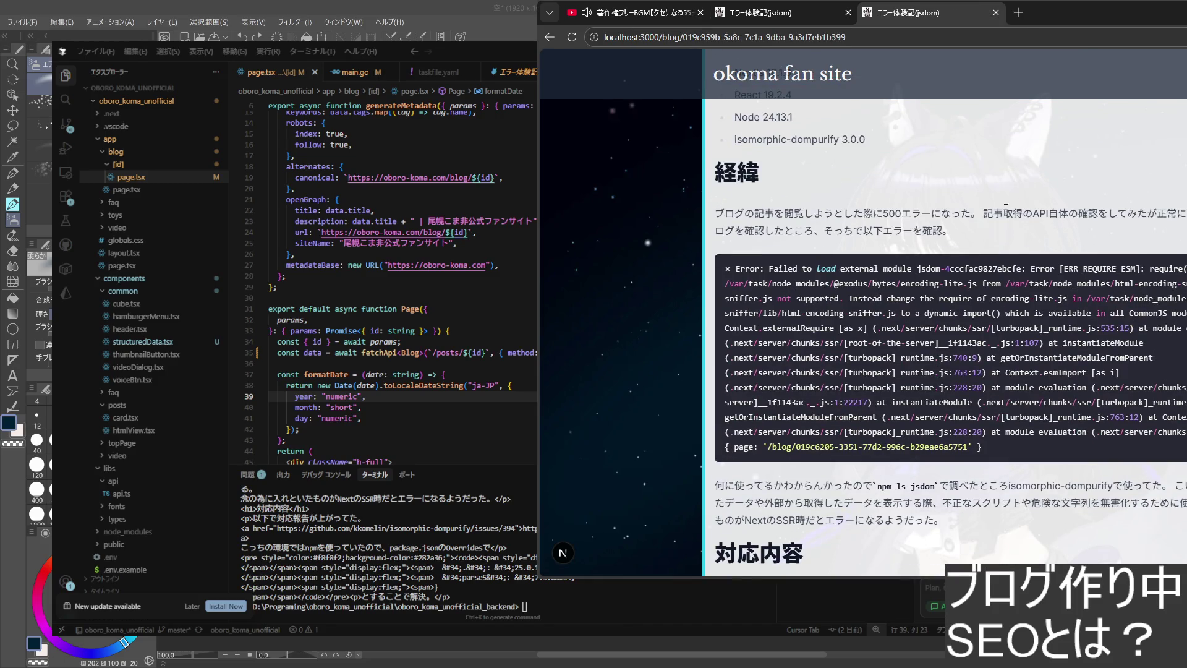
left_click_drag(985, 216, 725, 214)
left_click(1002, 234)
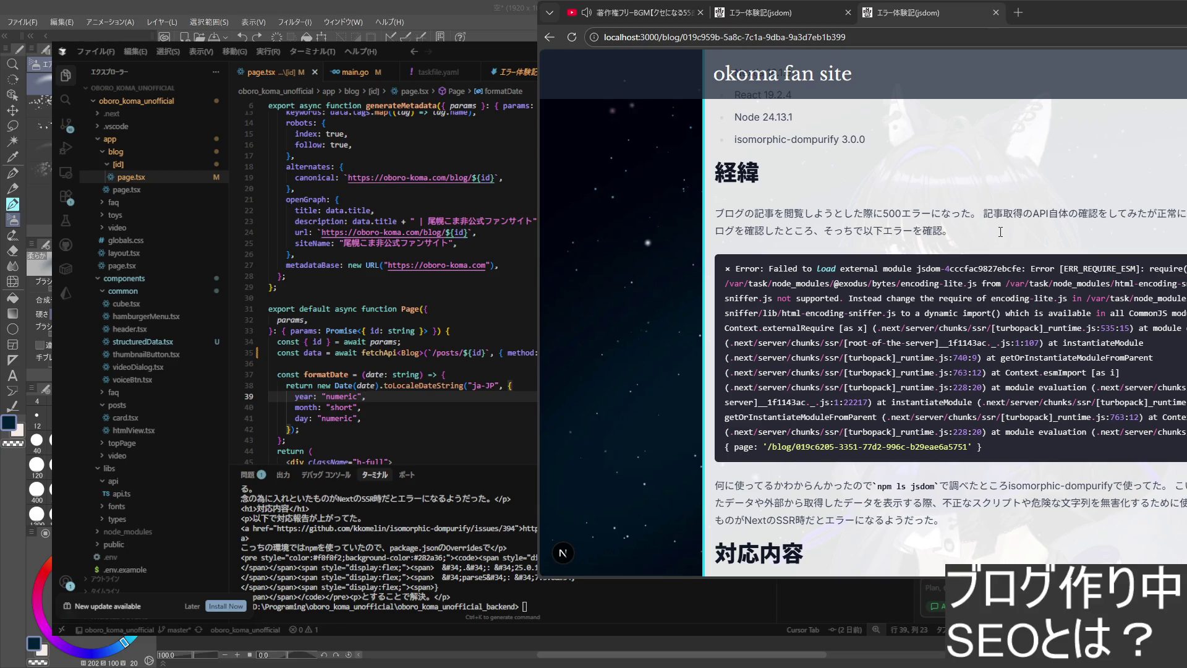
key("Down")
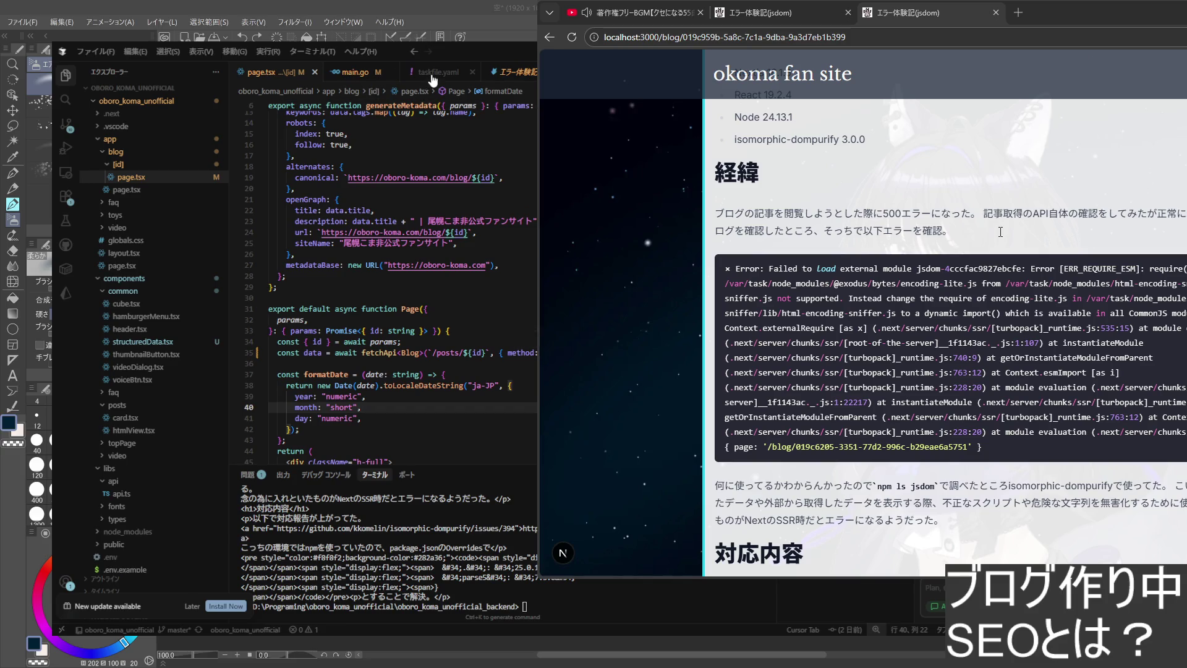
- Switch via taskfile.yaml back to the エラー体験記(jsdom).md article in the editor
left_click(431, 81)
left_click(522, 81)
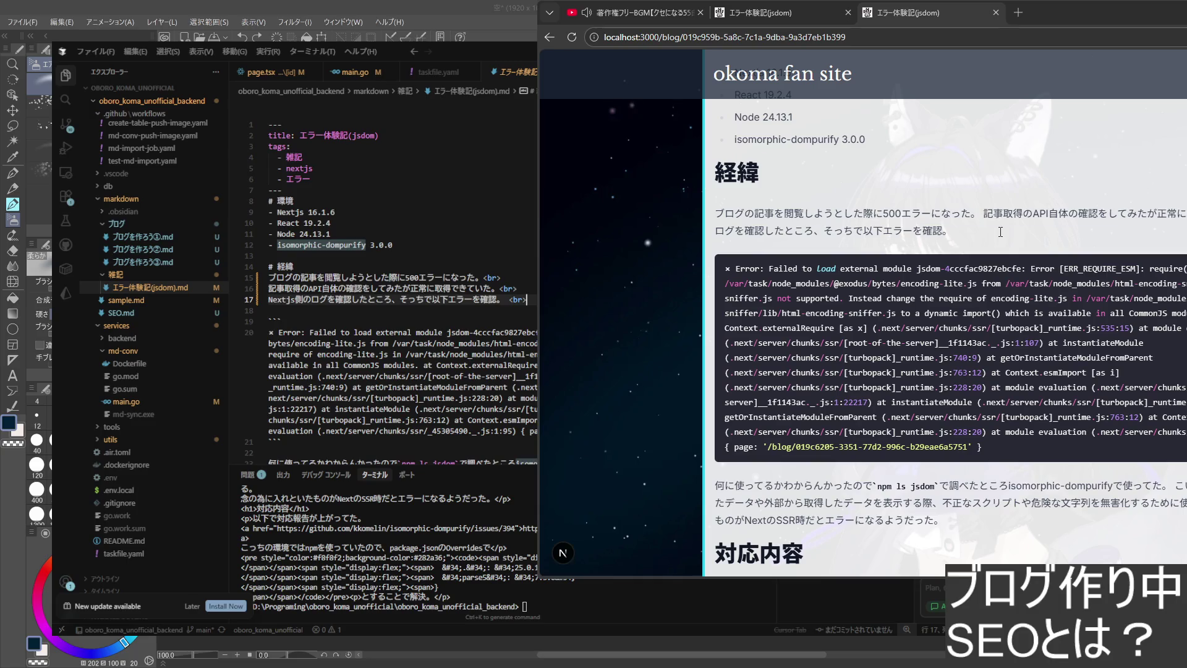
scroll(390, 279, "down", 3)
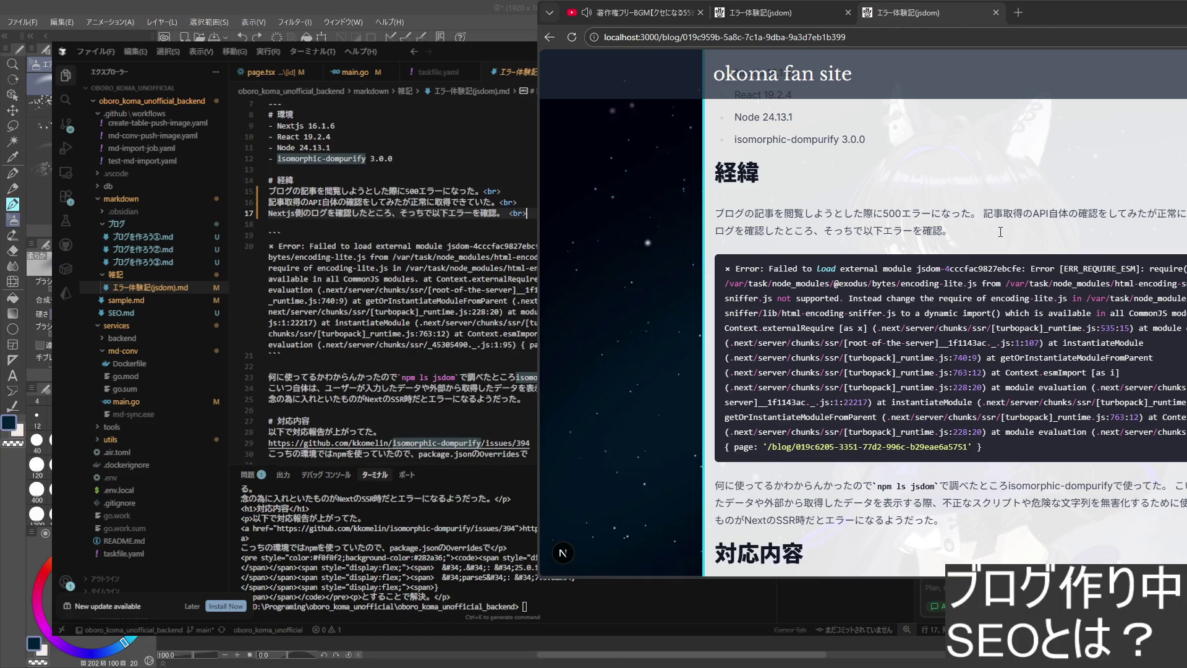
scroll(390, 278, "up", 2)
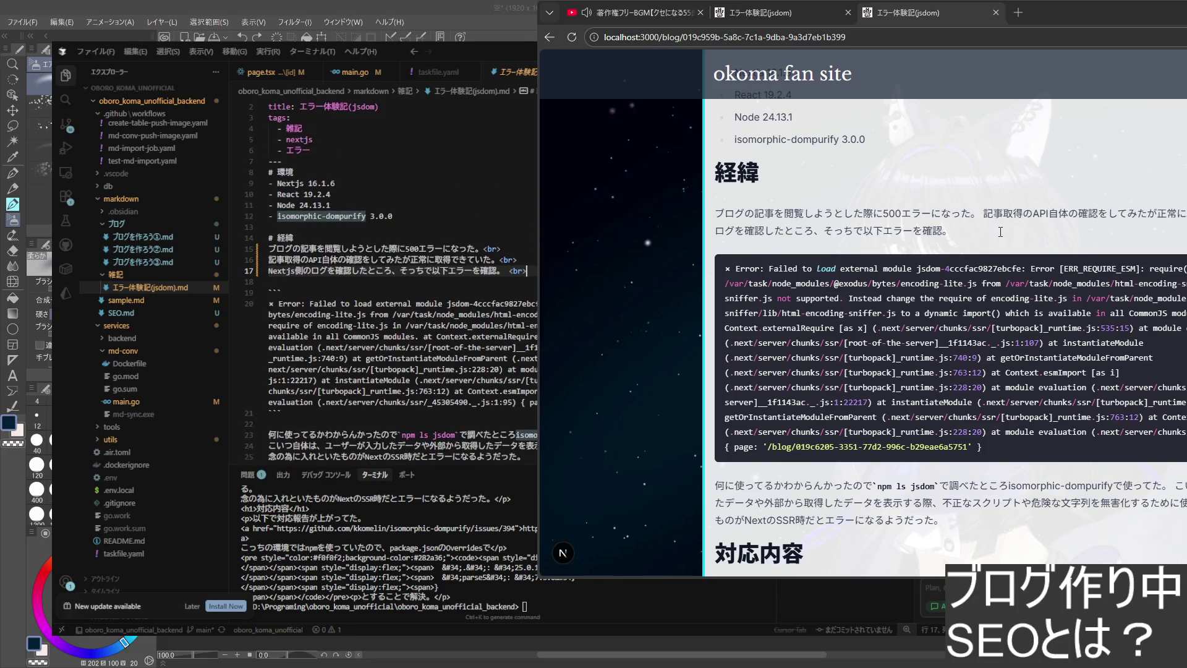
- Add a test letter a after the first <br> and rerun the go run md-conv conversion
left_click(532, 249)
type("a")
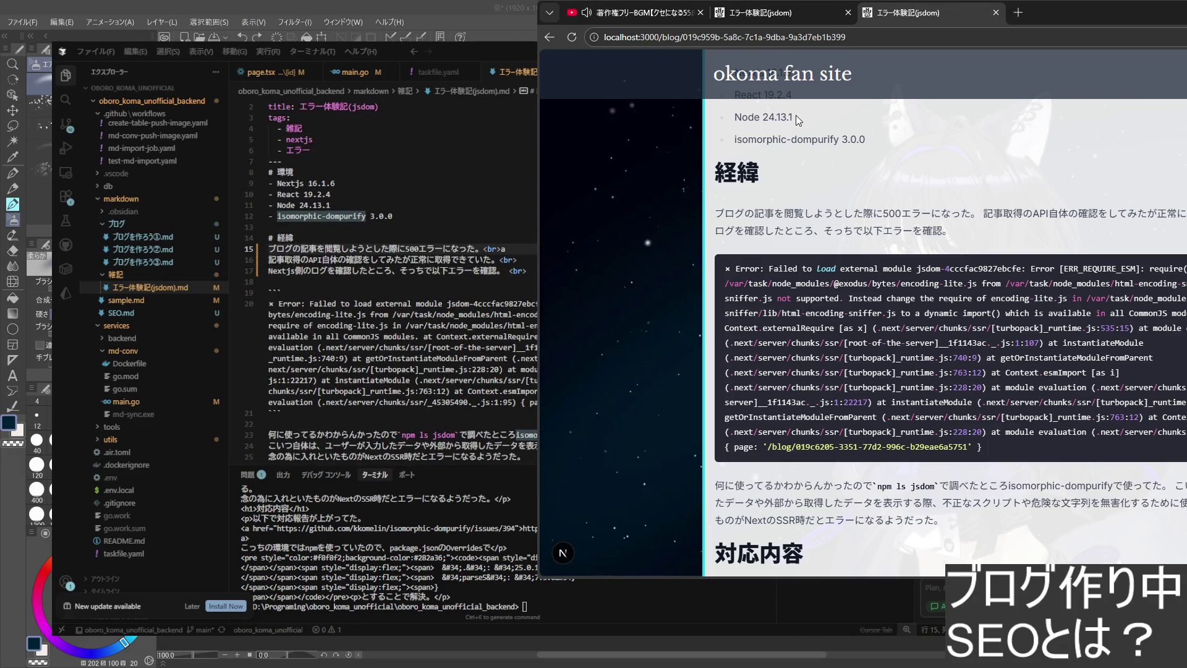
left_click(680, 601)
key("Up")
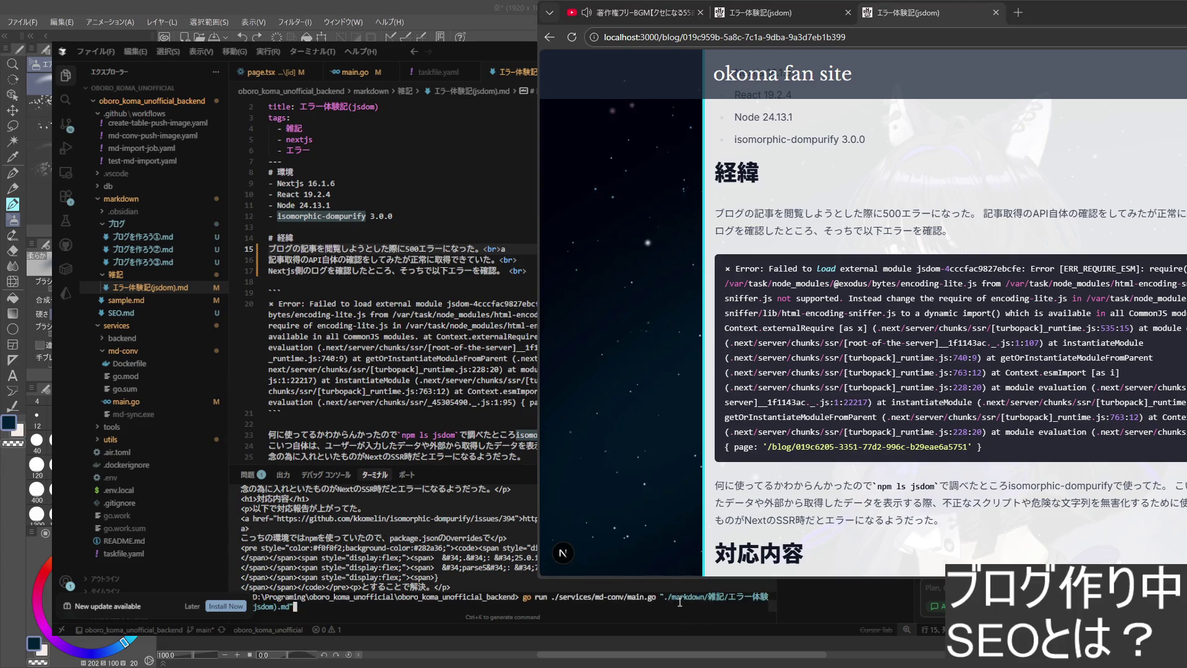
key("Return")
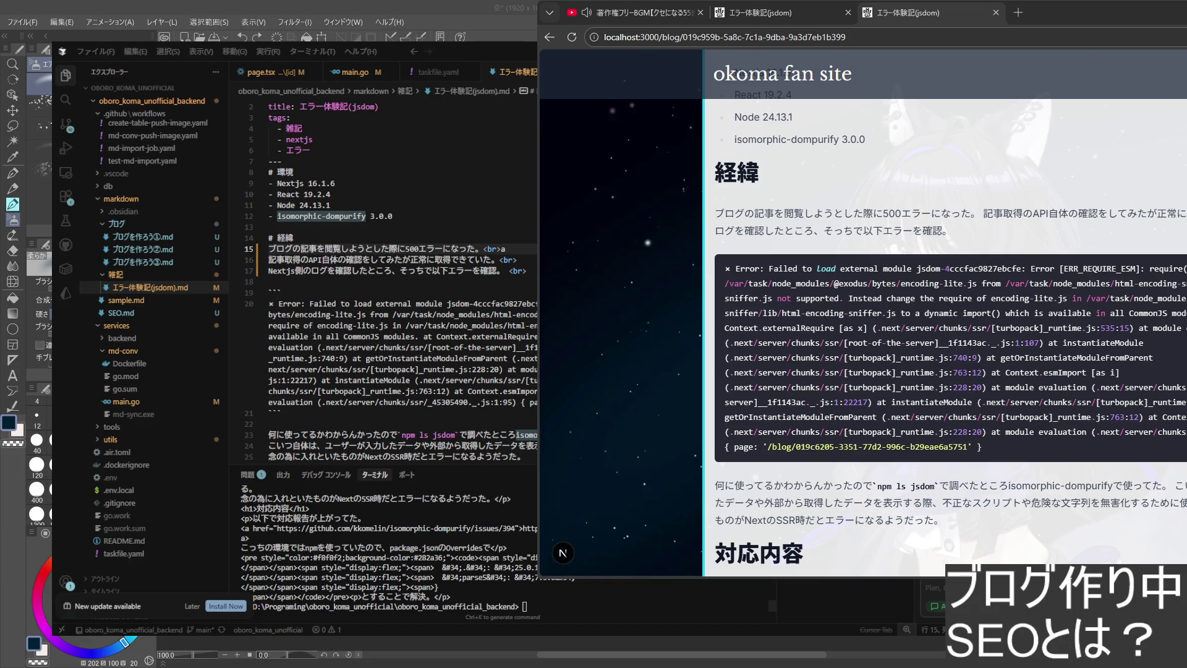
- Reopen the エラー体験記(jsdom) article on localhost:3000 to see the stray a rendered
left_click(779, 13)
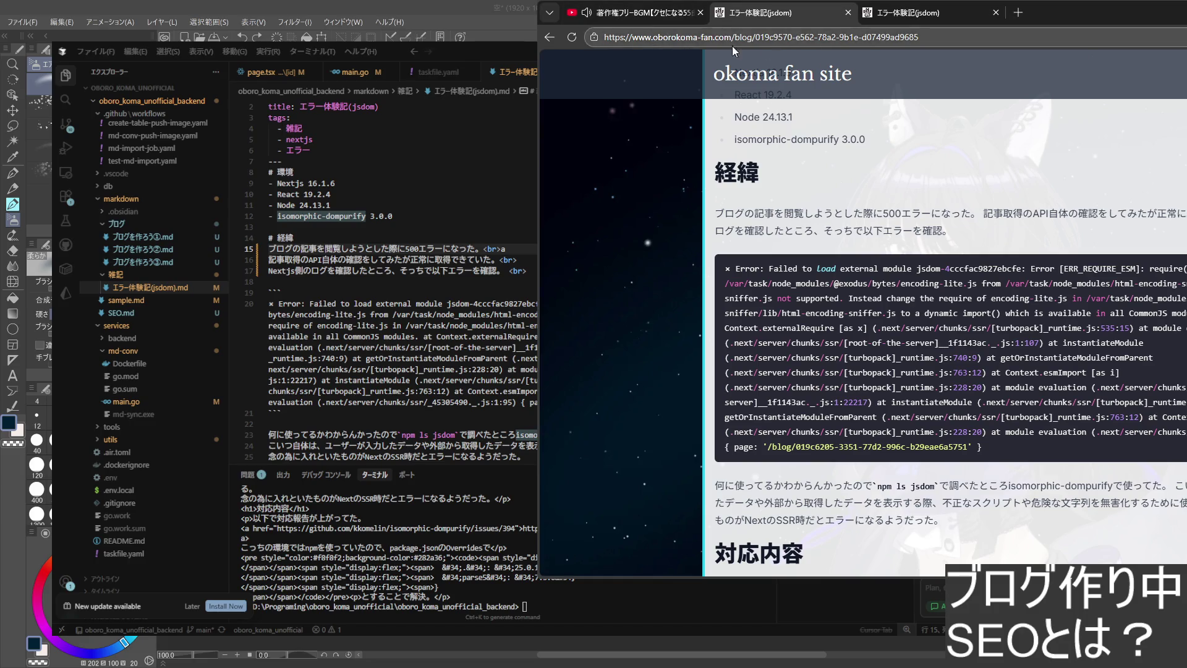
left_click(445, 71)
left_click(929, 14)
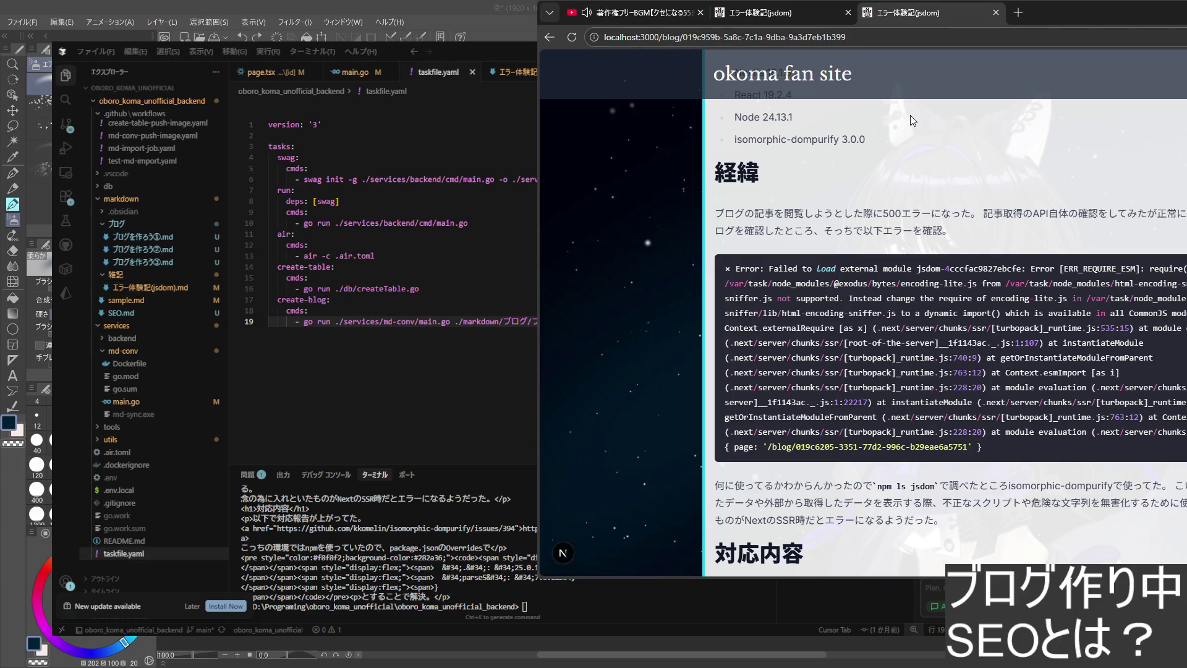
left_click(549, 37)
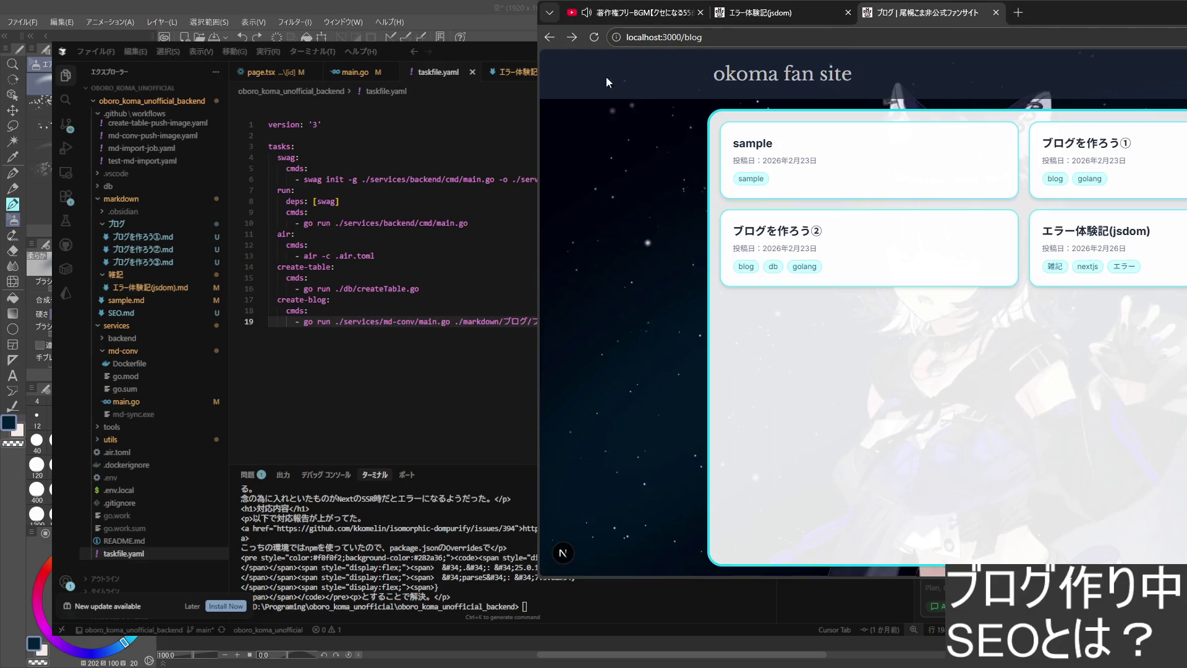
left_click(1145, 272)
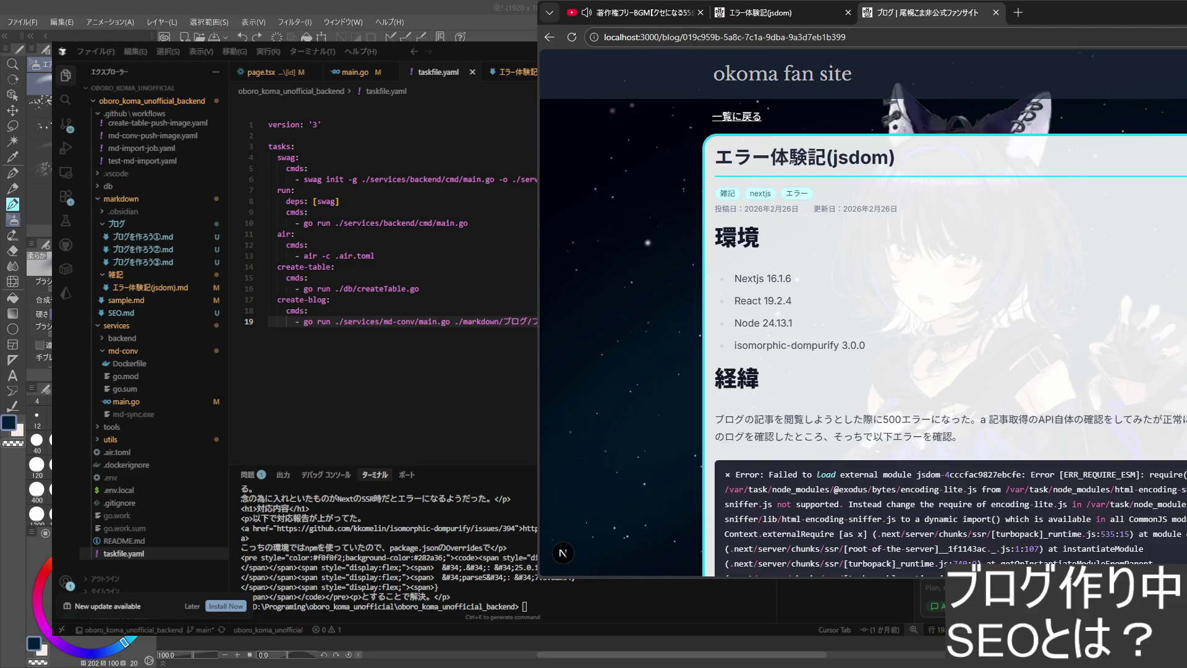
- Return through the editor's jsdom article file to the same note in Obsidian
key("alt+Tab")
key("Up")
key("Up")
key("Up")
key("ctrl+Tab")
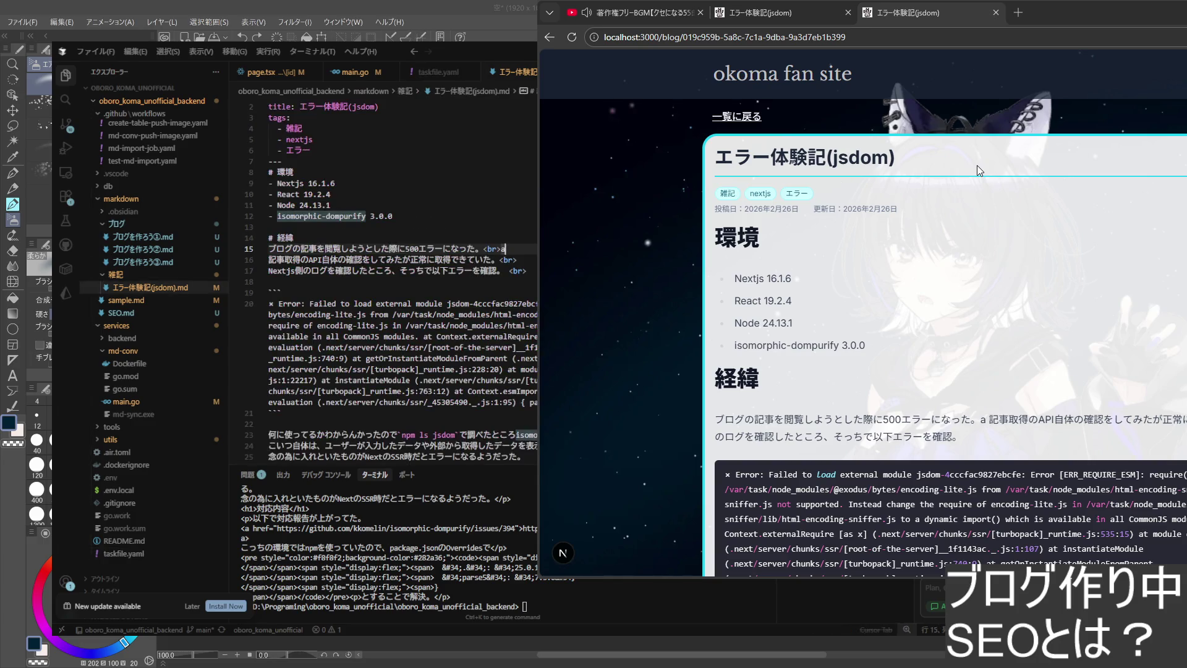
key("alt+Tab")
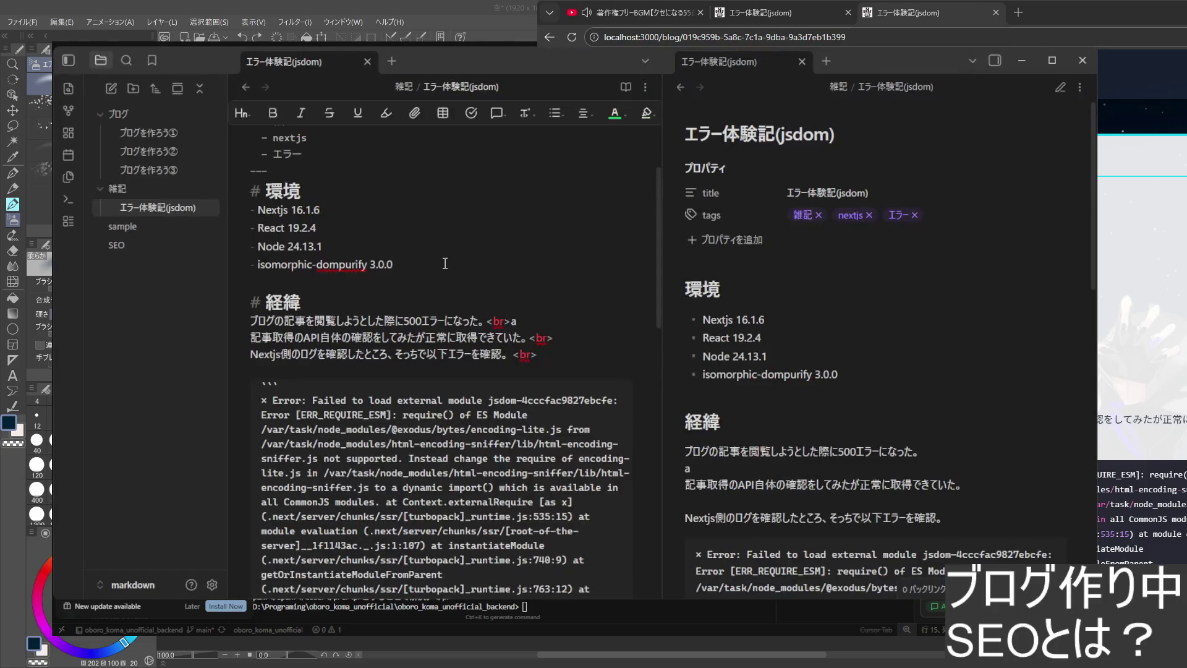
- Delete the test a and the trailing <br> marks from the three 経緯 lines
left_click(554, 313)
key("BackSpace")
key("BackSpace")
key("BackSpace")
key("BackSpace")
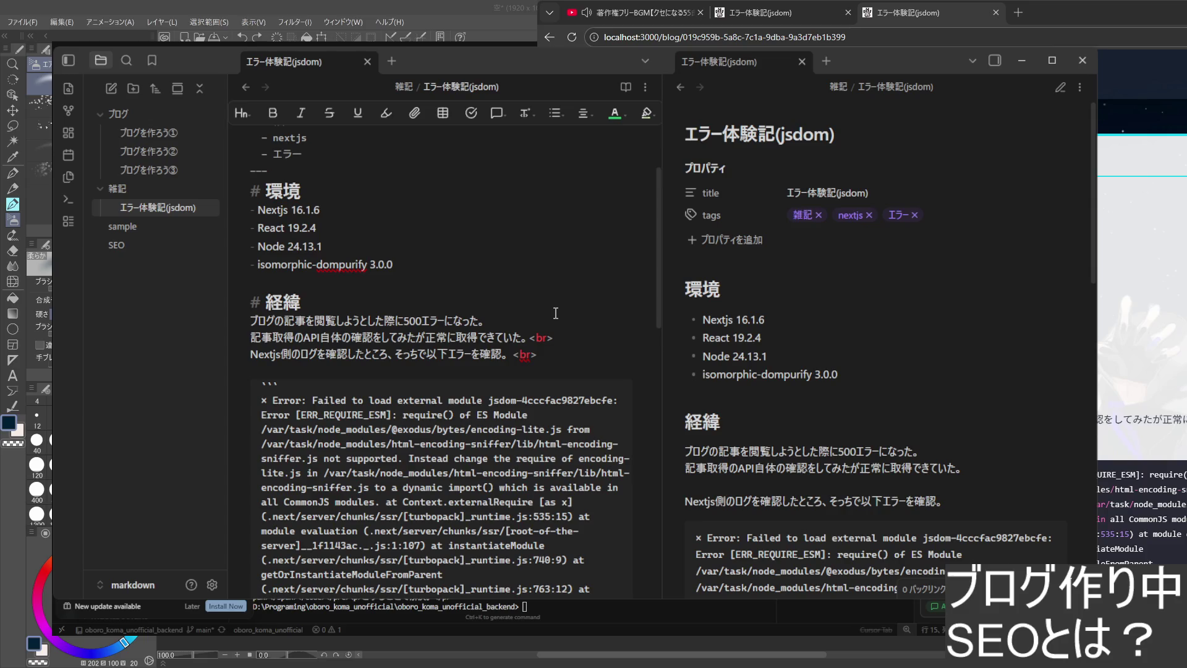
left_click(582, 337)
key("BackSpace")
key("BackSpace")
key("BackSpace")
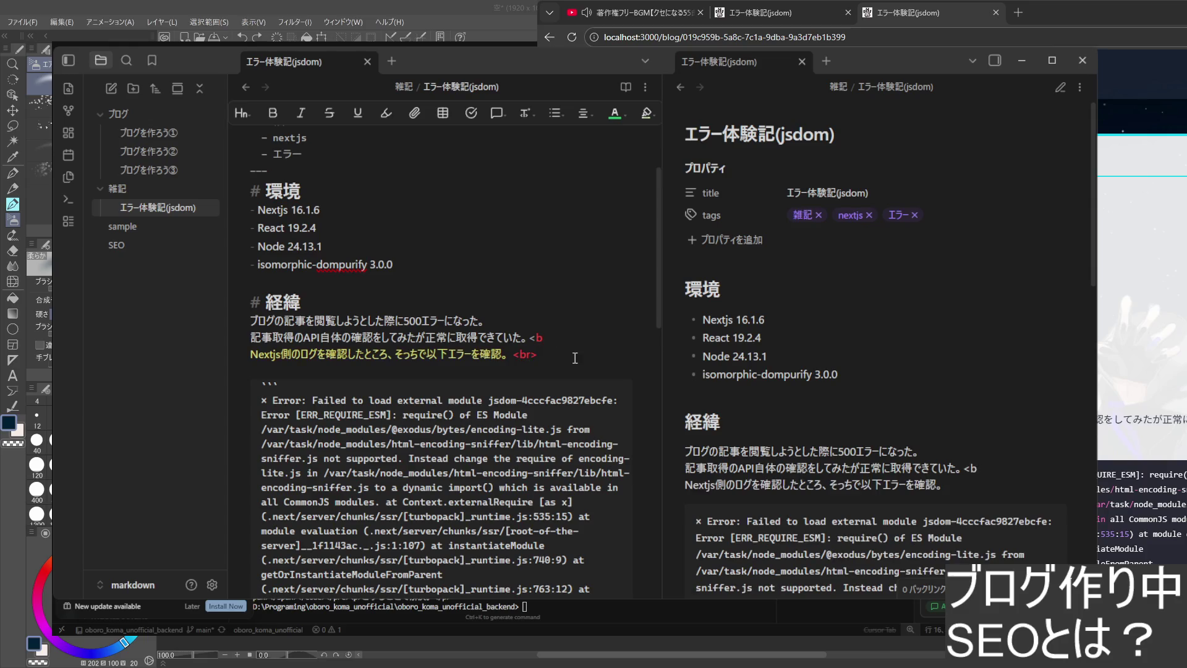
type(".")
type("。")
key("Down")
key("shift+Left")
key("shift+Left")
key("shift+Left")
key("shift+Left")
key("BackSpace")
scroll(880, 464, "down", 2)
scroll(868, 493, "up", 1)
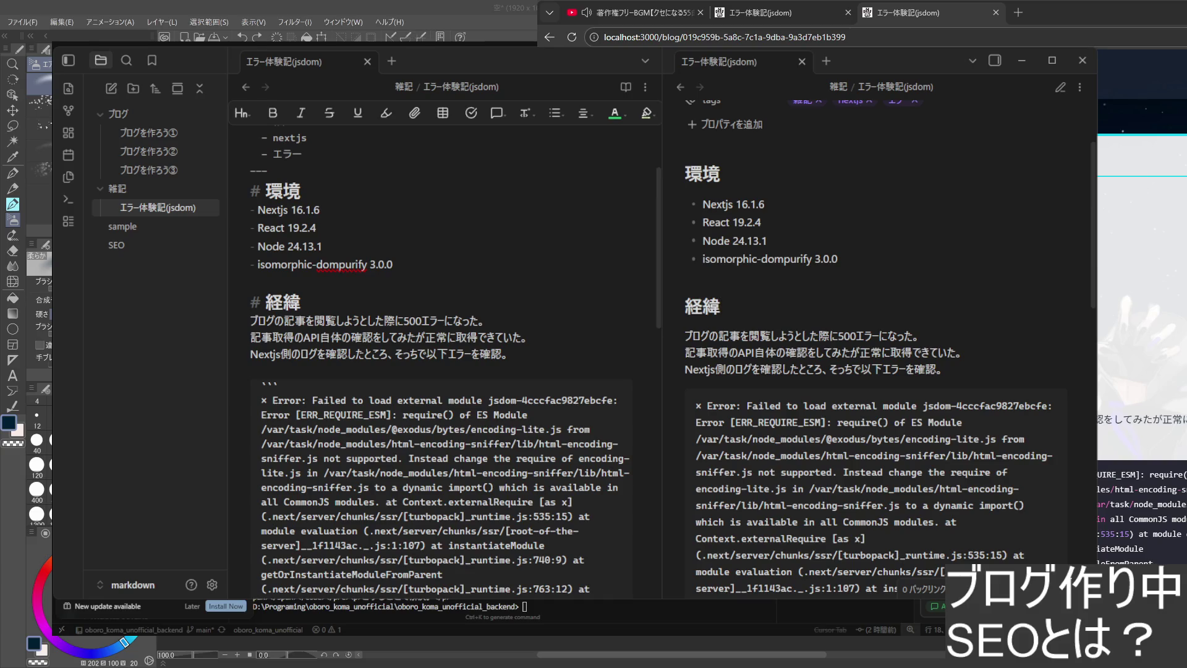
- End the 経緯 lines, including the Nextjs log line, with ¥ line-break marks
left_click(511, 338)
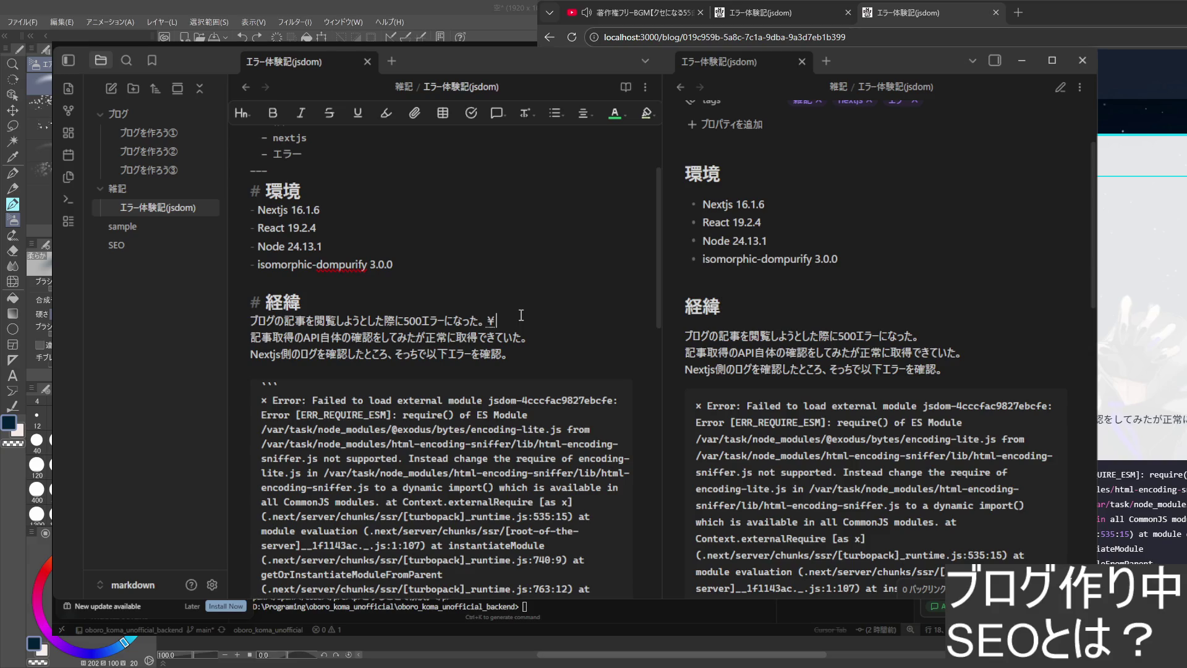
type("\\")
key("Down")
type("\\")
scroll(553, 575, "down", 2)
scroll(527, 502, "down", 5)
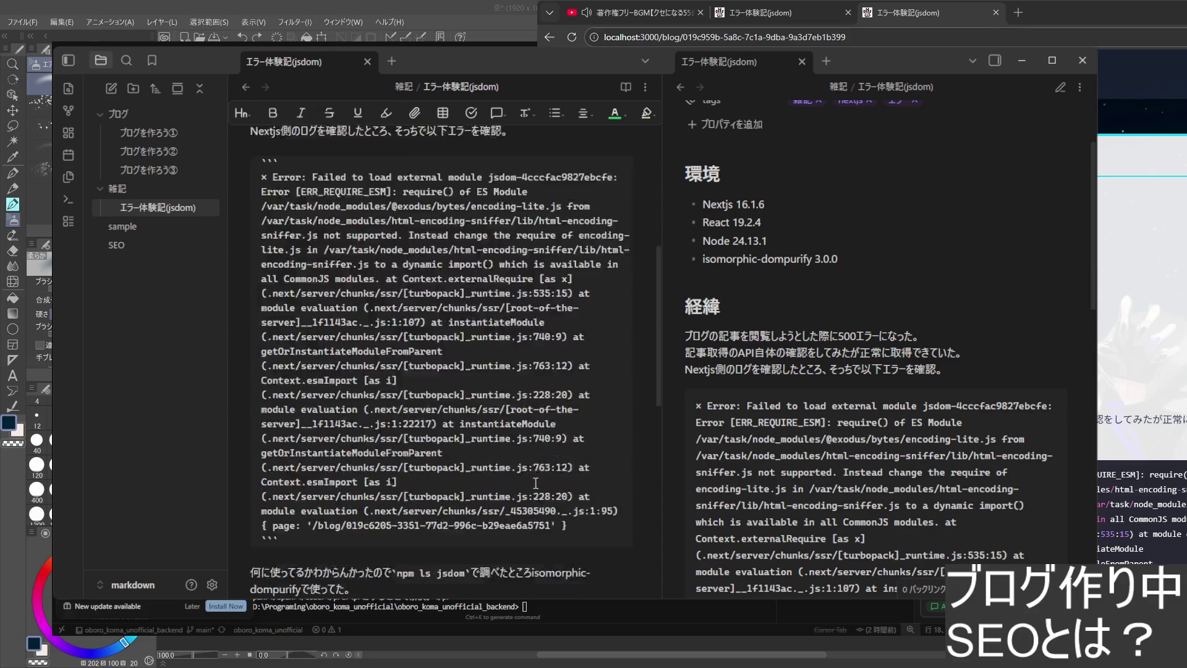
scroll(528, 500, "up", 1)
scroll(529, 501, "up", 4)
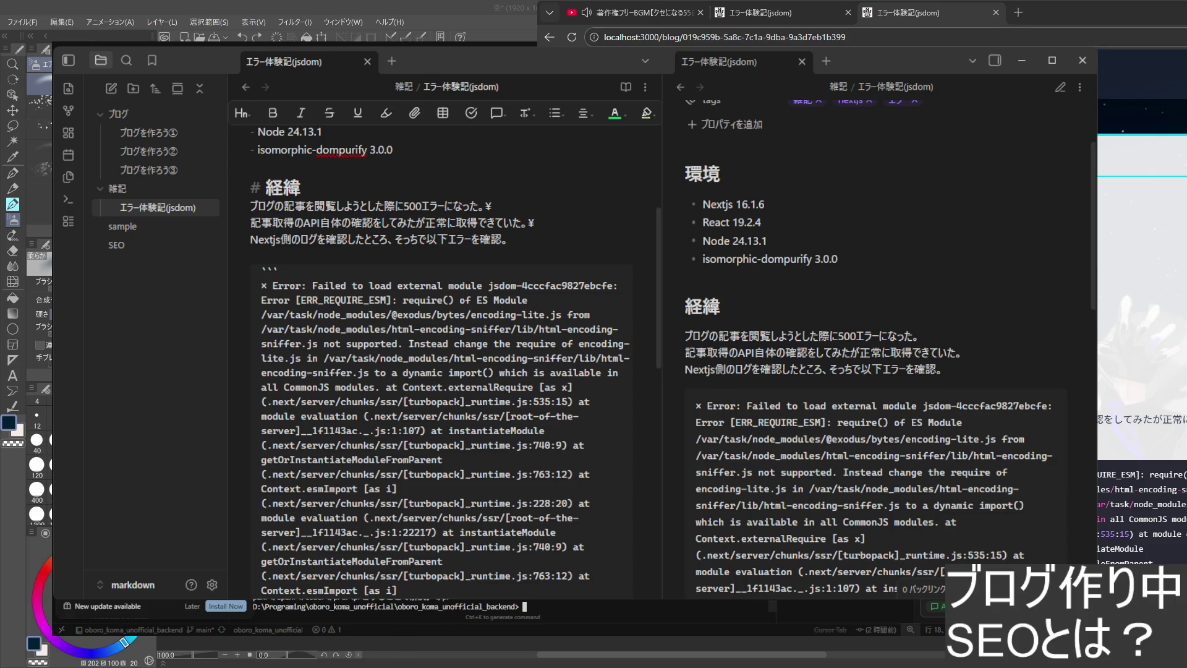
key("Up")
key("Up")
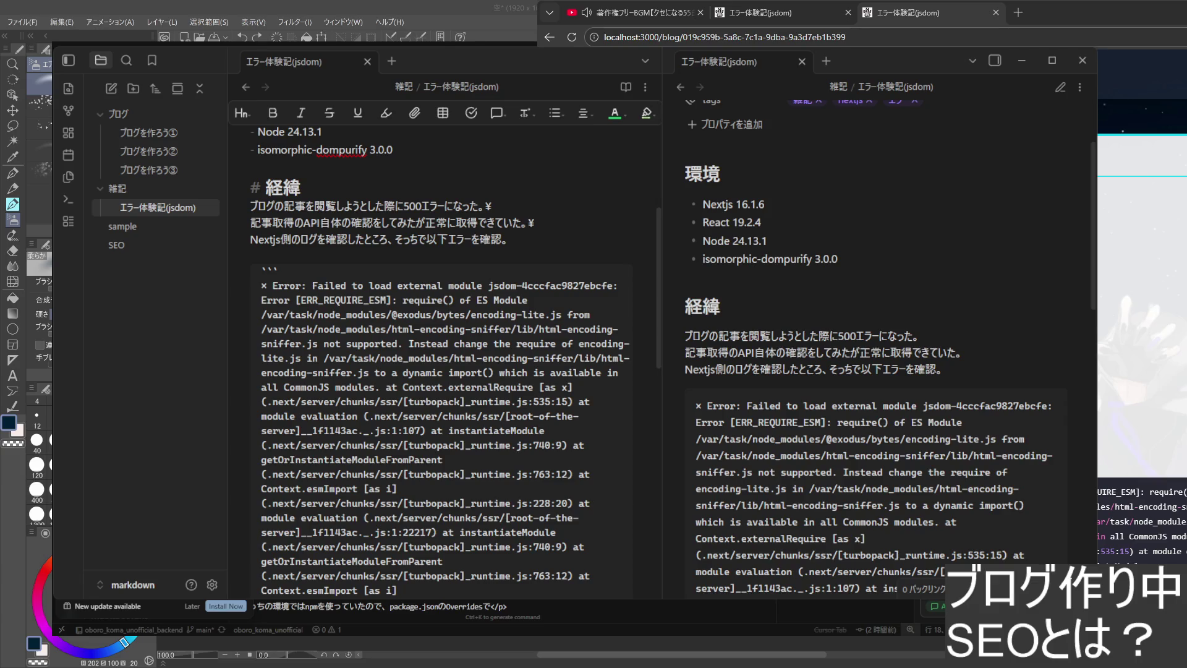
key("Down")
key("Down")
key("Down")
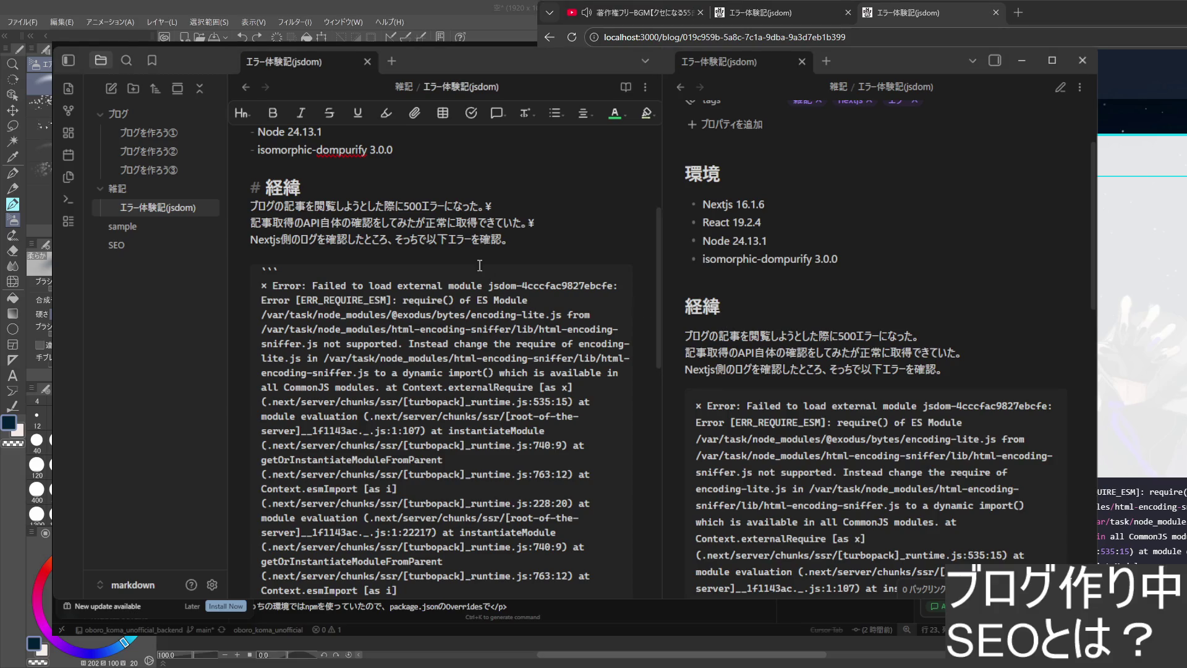
left_click(575, 243)
type("\\")
- Add ¥ marks to the 対応内容 lines: 使われる, ようだった, 対応報告, the GitHub link and Overrides
key("ctrl+End")
key("Up")
key("Up")
key("Up")
key("Up")
key("Up")
key("Up")
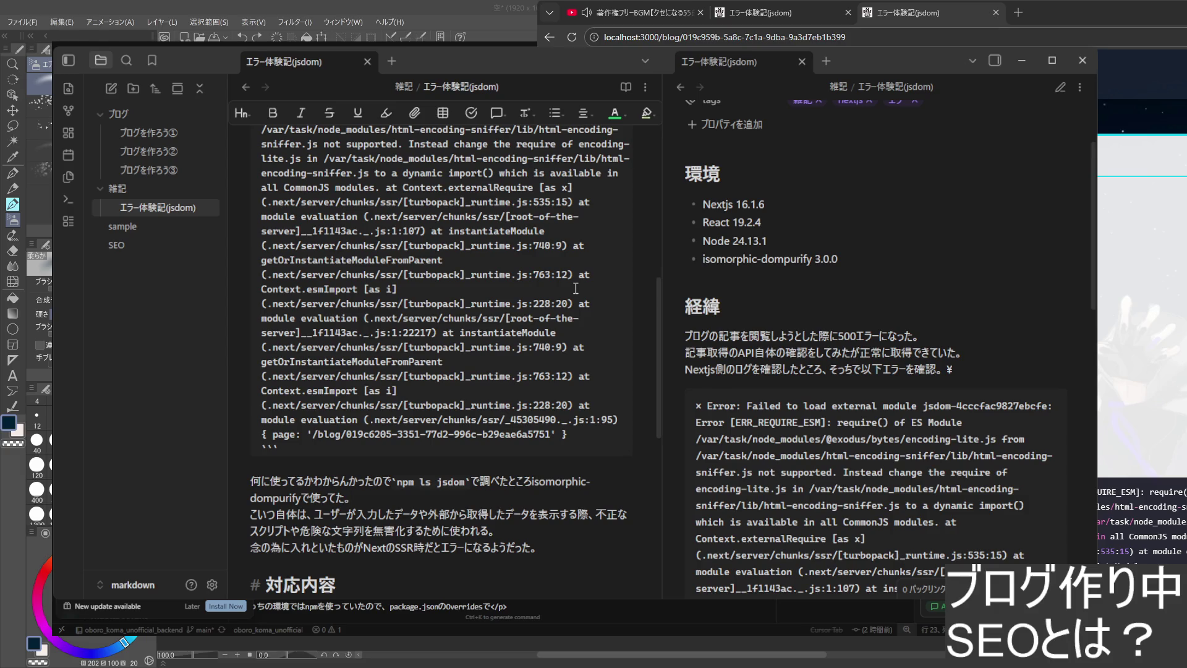
type("\\")
key("End")
type("\\")
key("End")
type("\\")
scroll(538, 496, "down", 5)
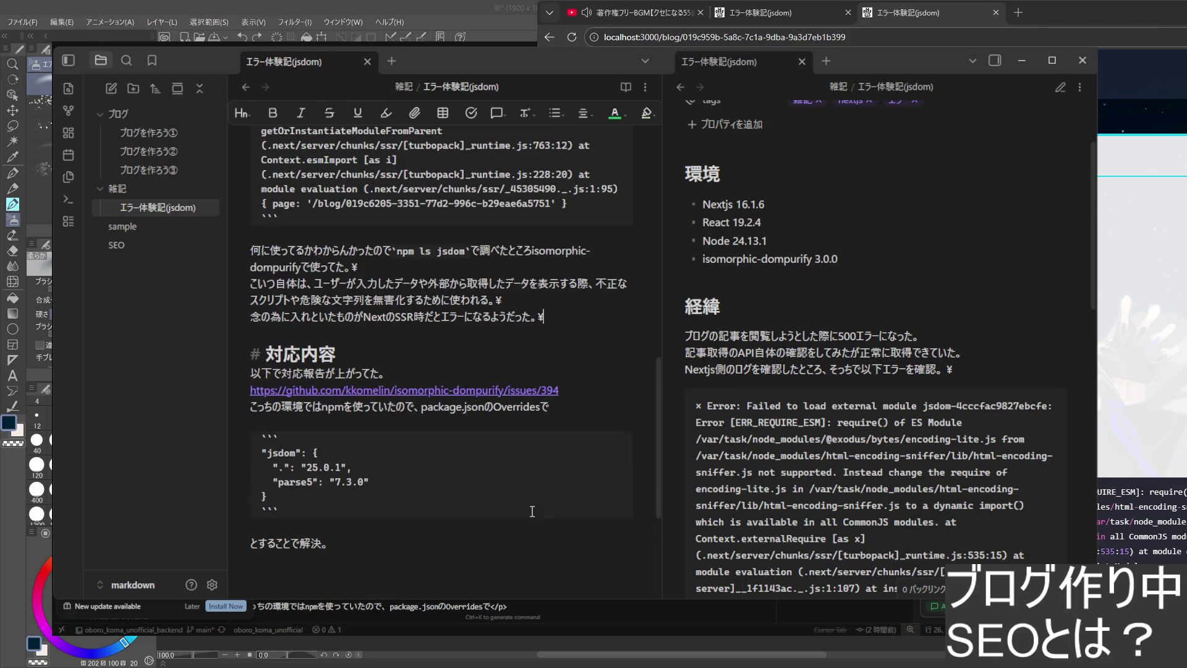
left_click(411, 370)
type("\\")
left_click(583, 385)
type("\\")
left_click(550, 421)
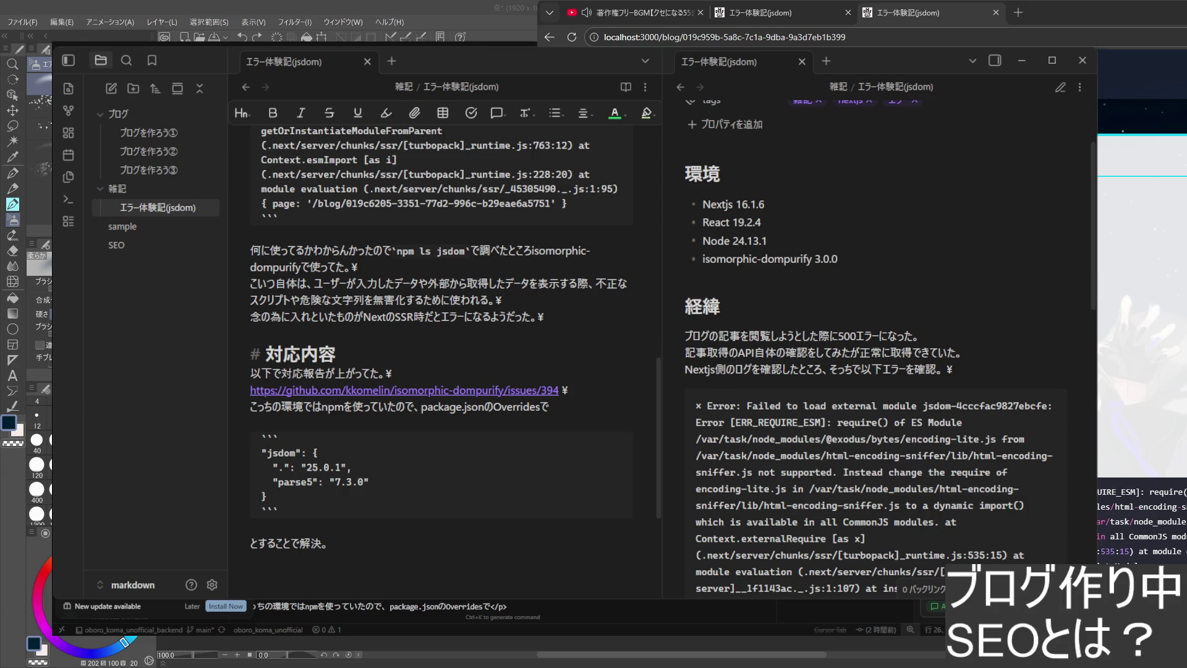
scroll(446, 362, "up", 2)
scroll(446, 362, "up", 3)
scroll(445, 362, "up", 5)
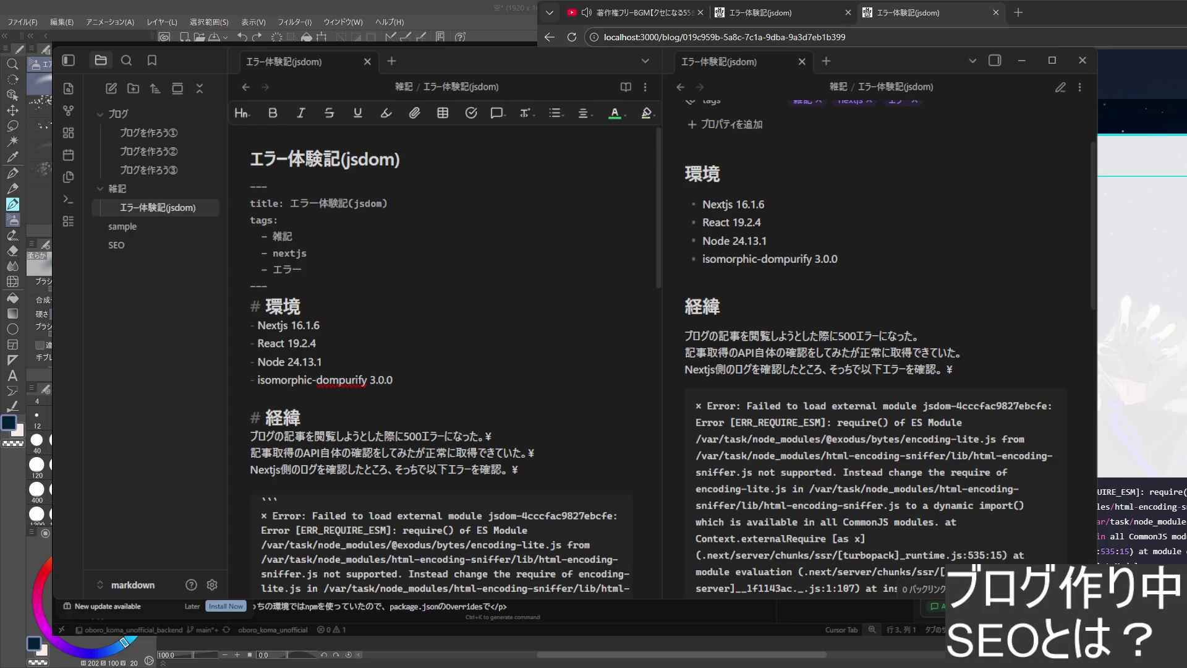
key("End")
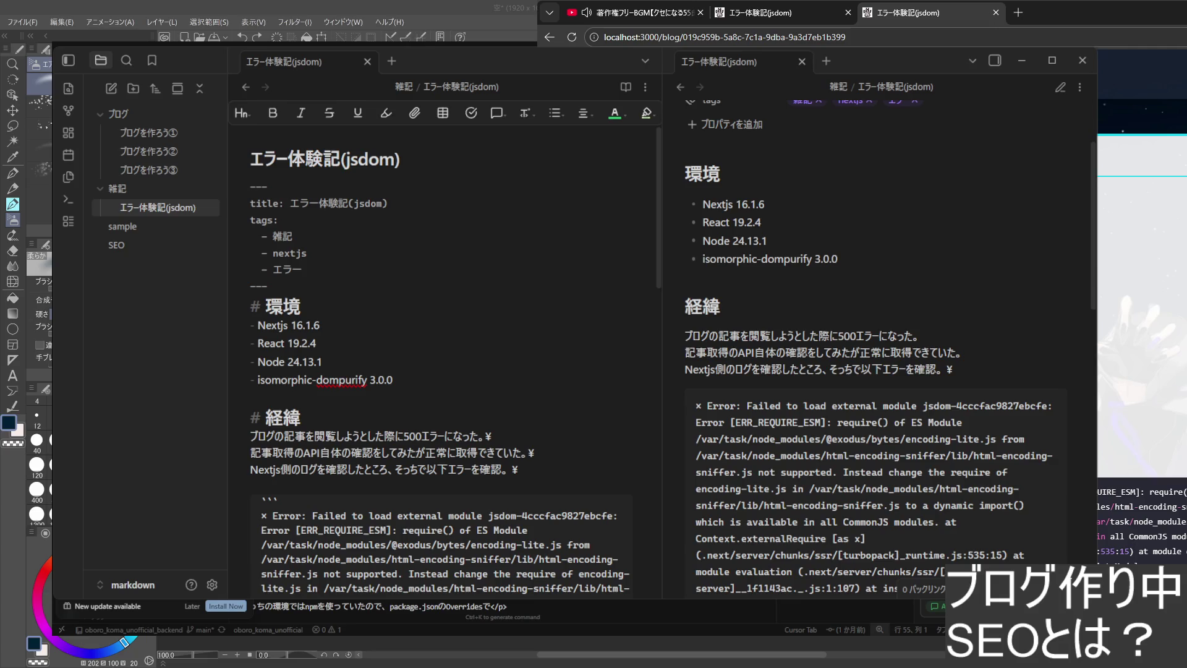
left_click(601, 14)
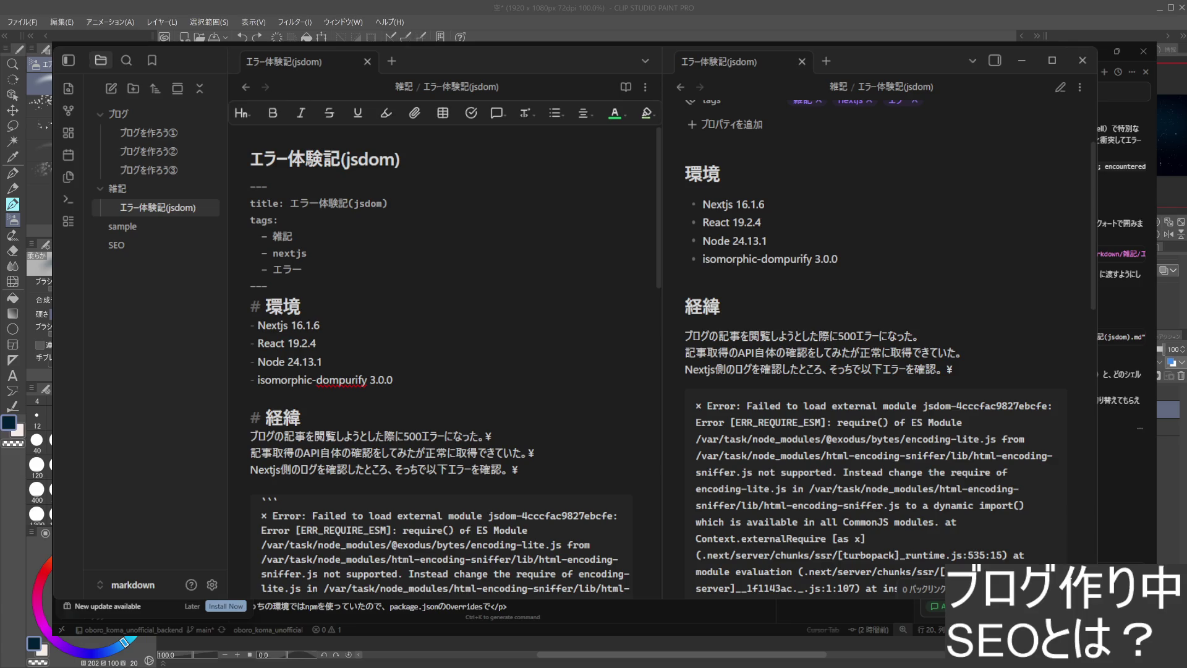
key("alt+Tab")
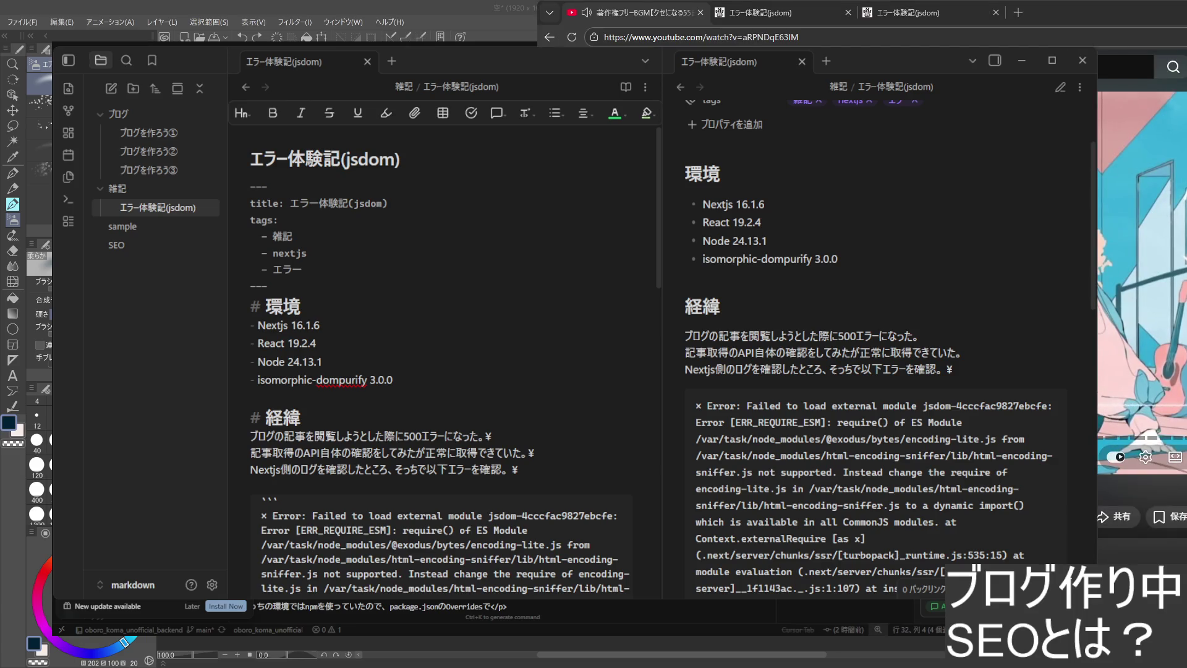
key("alt+Tab")
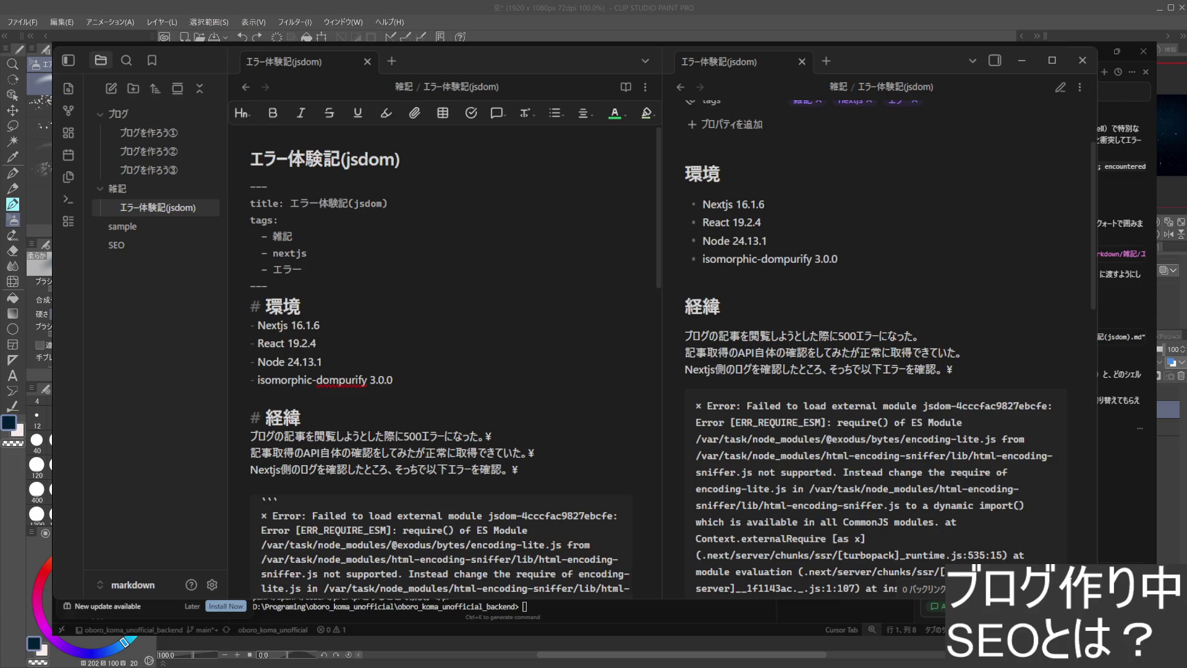
- Nudge the insertion point on the first line in Cursor, then bring the browser forward
key("Right")
key("Left")
key("Left")
key("Right")
key("Right")
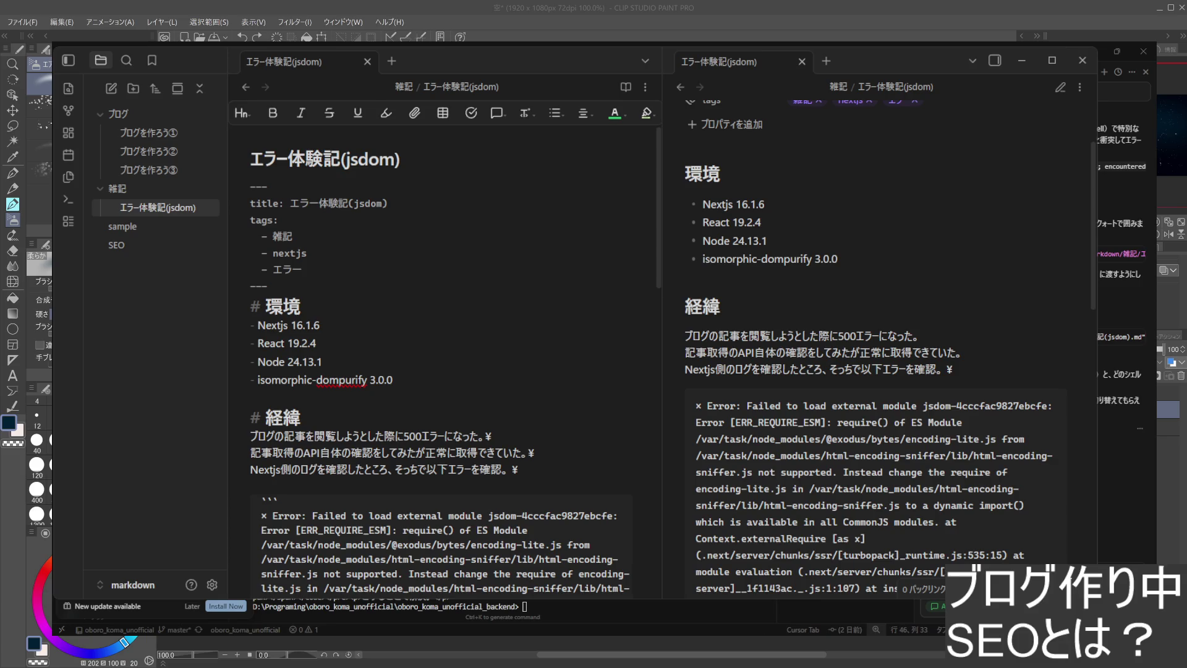
key("alt+Tab")
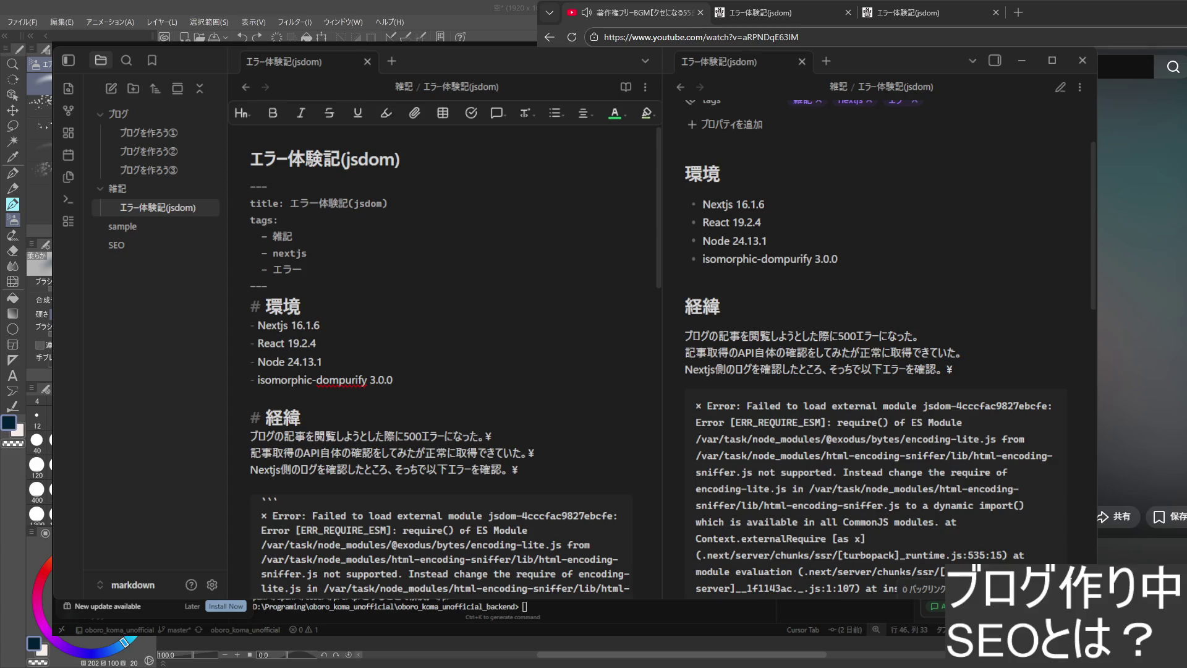
- Compare the live jsdom article with its blog list, ending on the localhost article tab
key("ctrl+Tab")
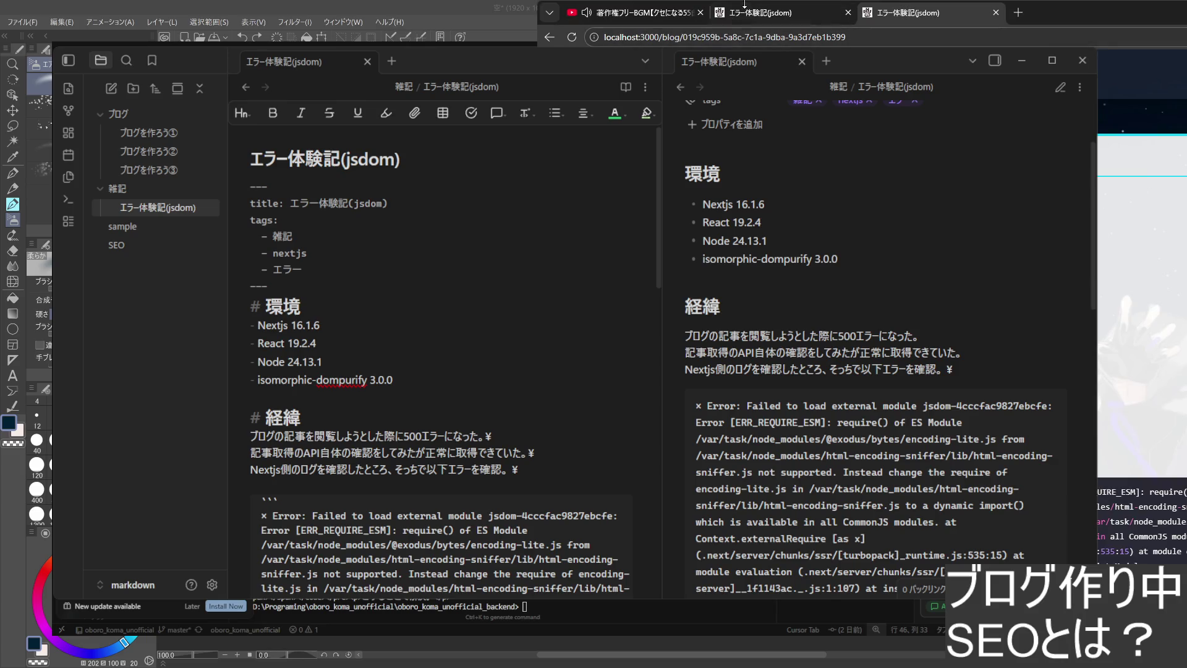
key("ctrl+Tab")
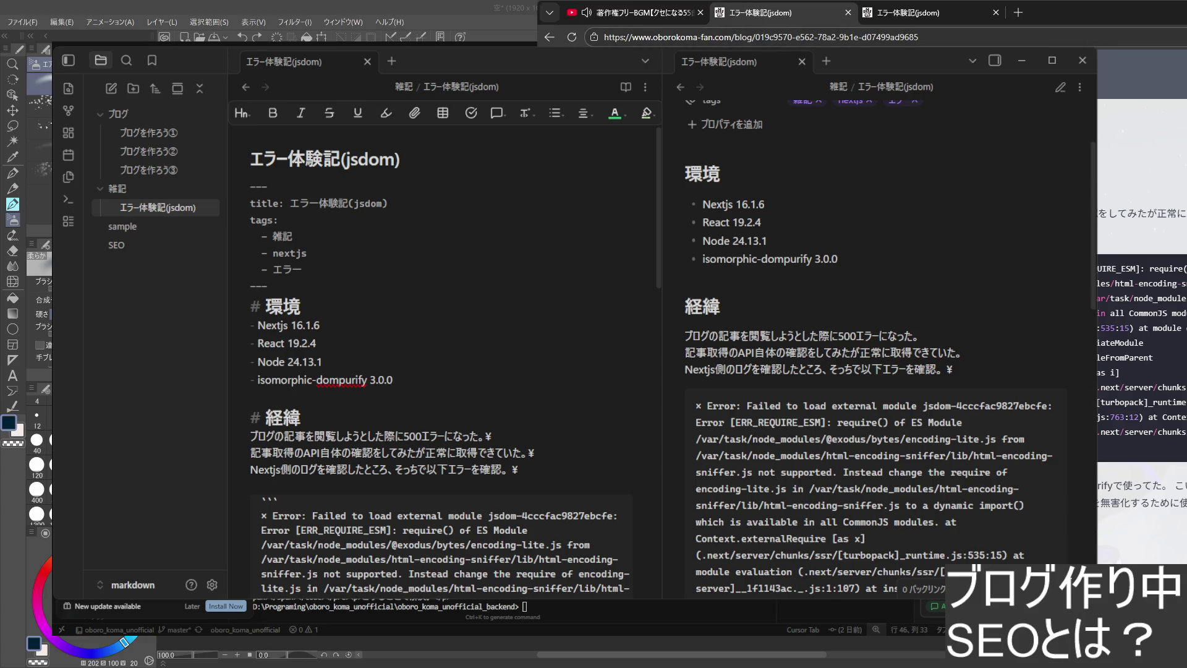
key("alt+Left")
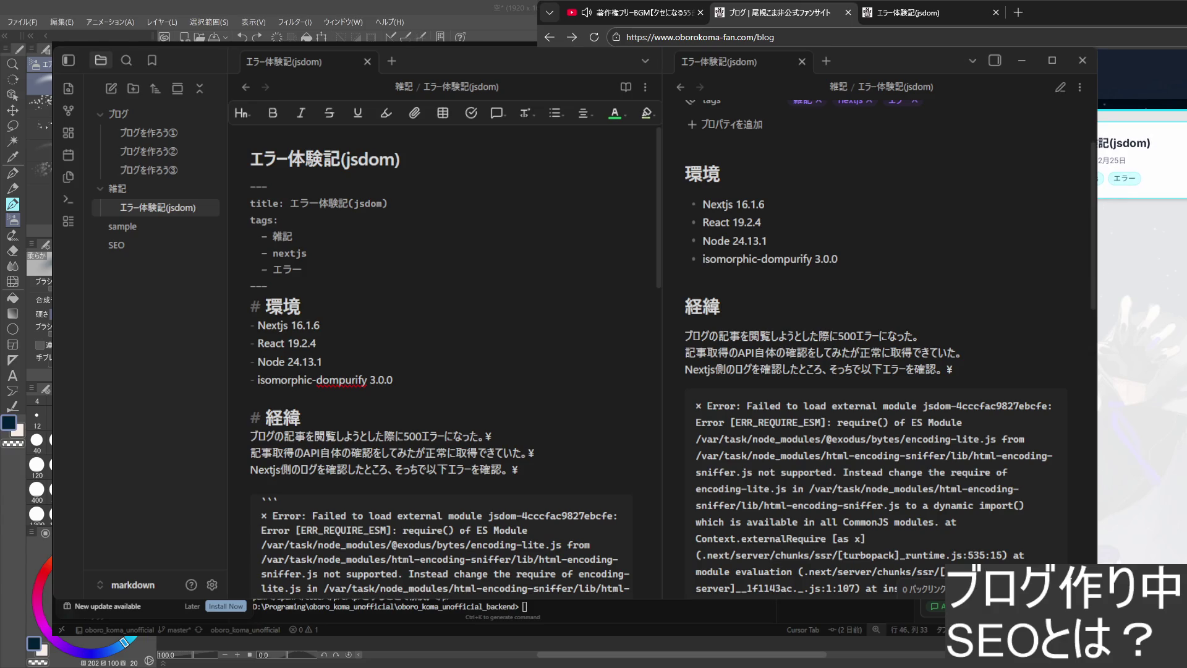
key("alt+Right")
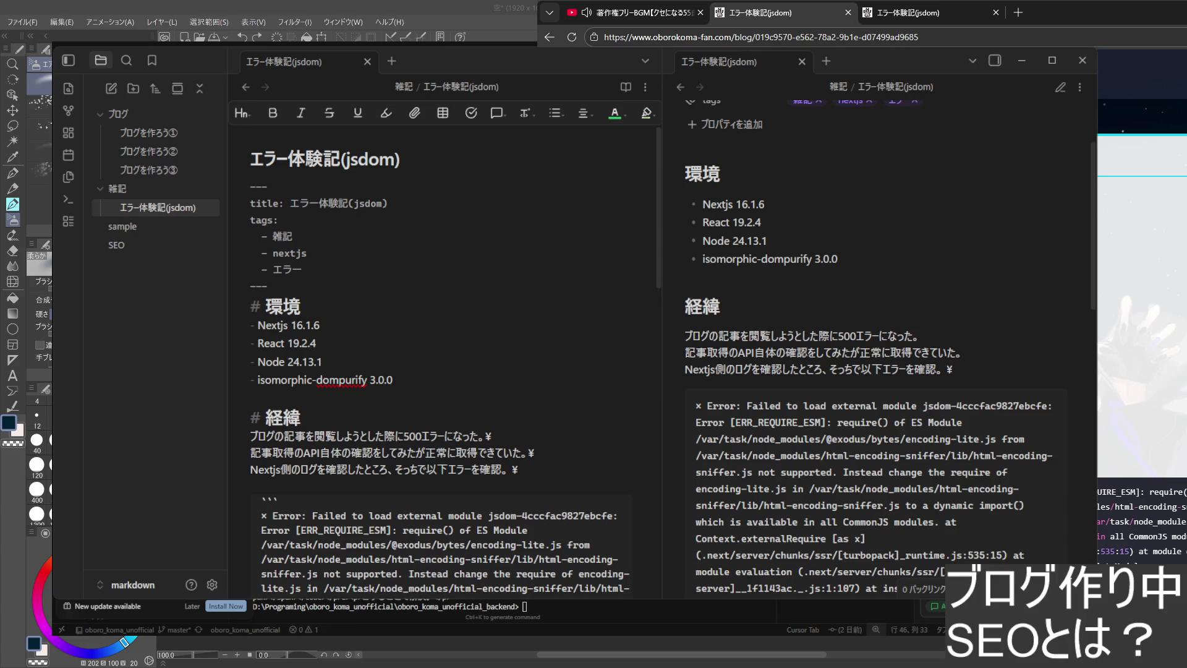
scroll(1142, 353, "down", 5)
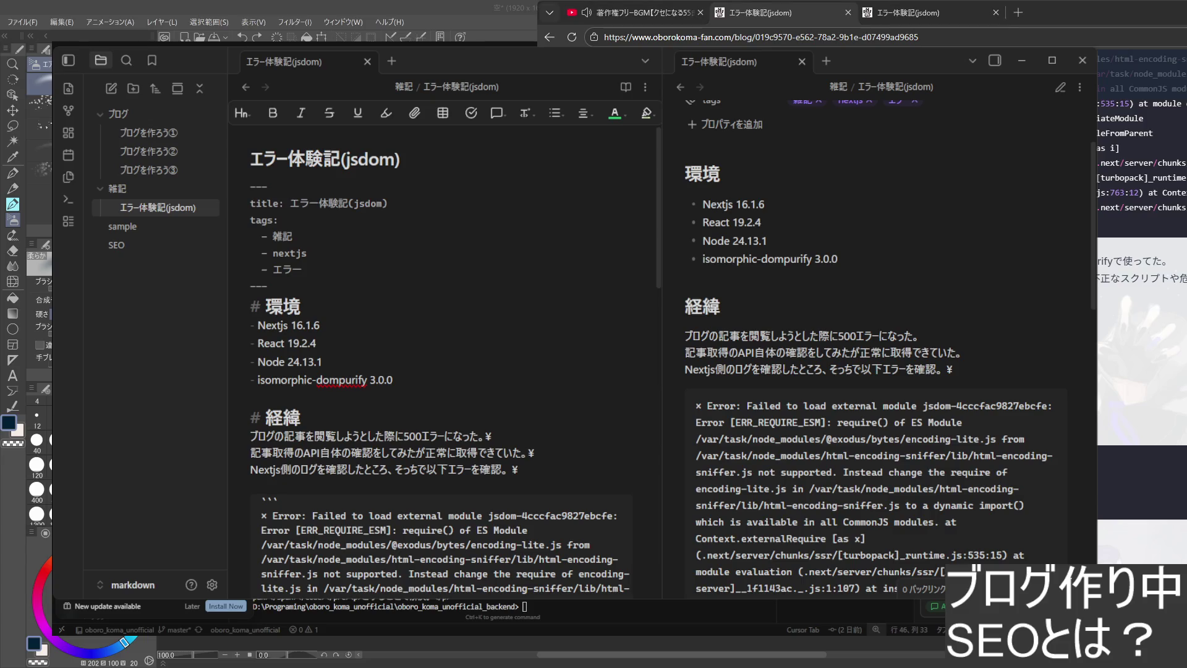
key("ctrl+Tab")
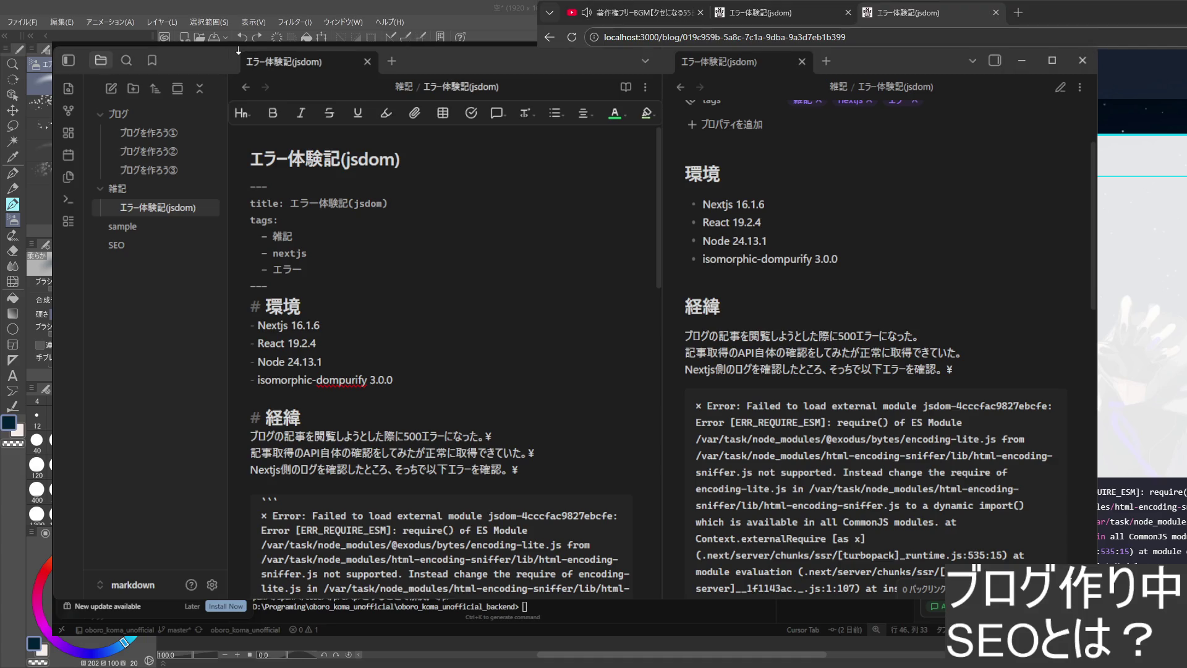
scroll(261, 232, "down", 3)
scroll(261, 232, "down", 1)
scroll(261, 232, "up", 1)
scroll(445, 344, "down", 4)
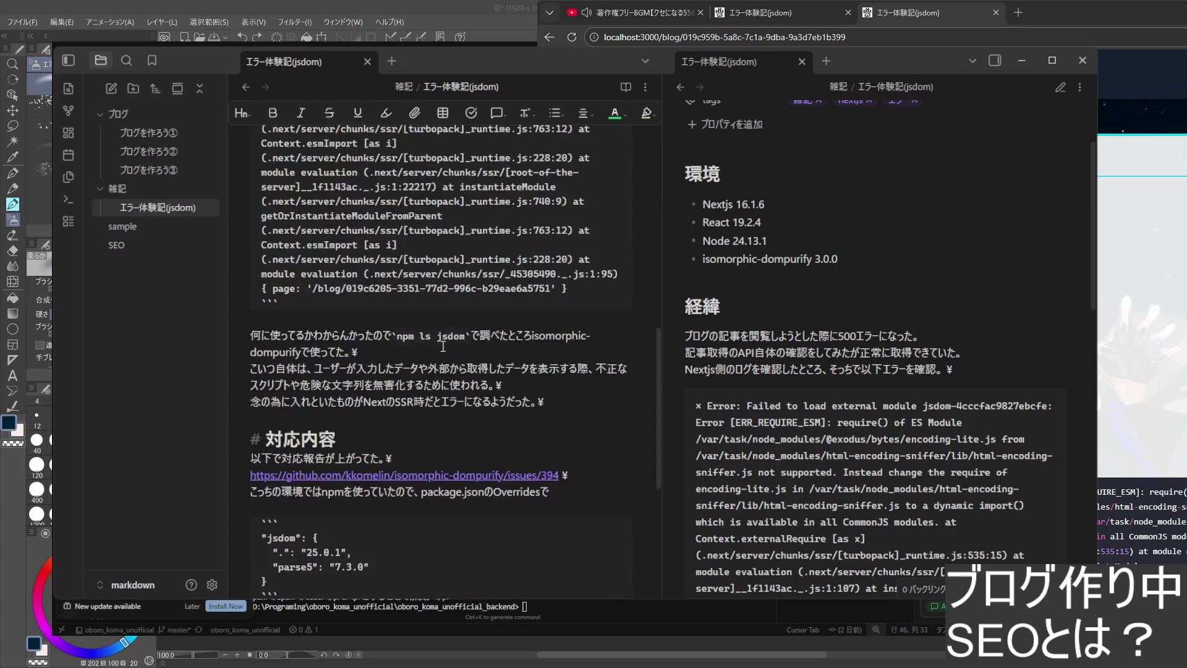
scroll(333, 361, "down", 2)
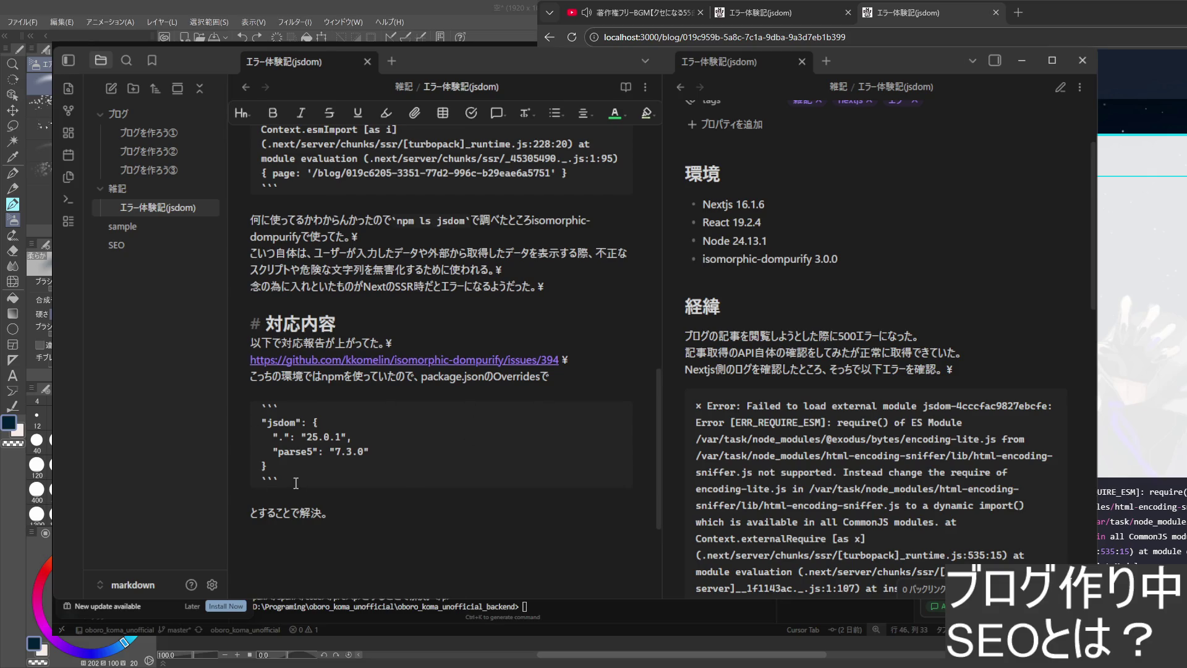
- Remove the trailing ¥ after エラーになるようだった。 and after 確認。 in the note
left_click(548, 286)
key("BackSpace")
scroll(472, 355, "up", 3)
scroll(472, 355, "up", 5)
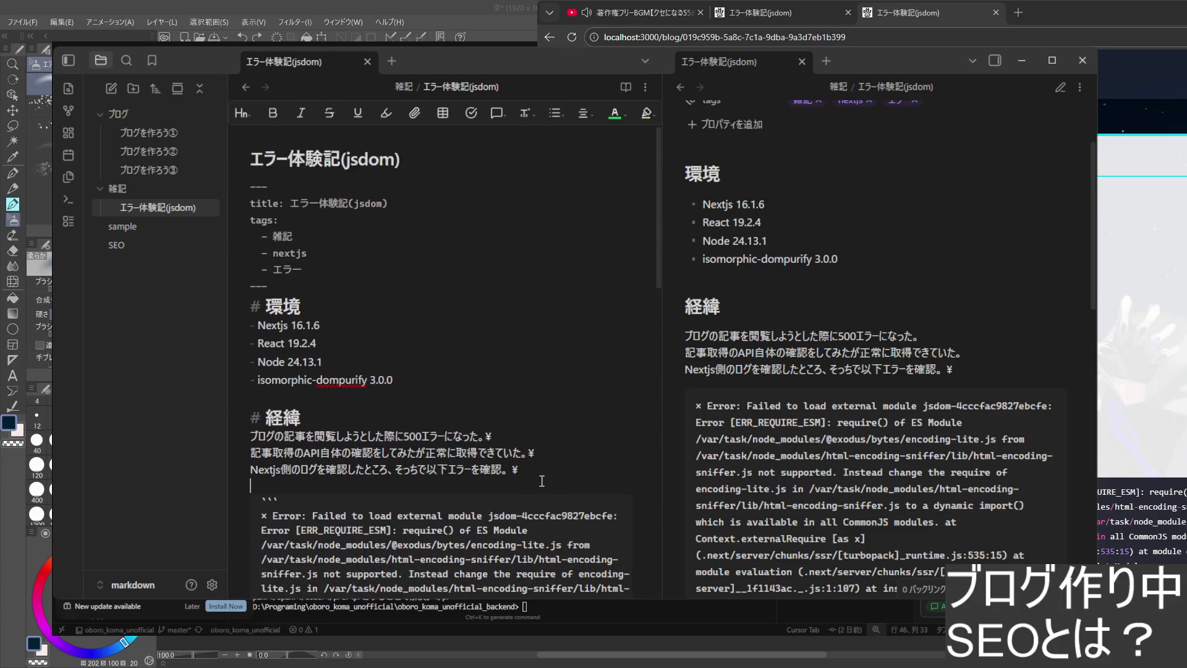
left_click(530, 465)
key("BackSpace")
scroll(480, 466, "up", 3)
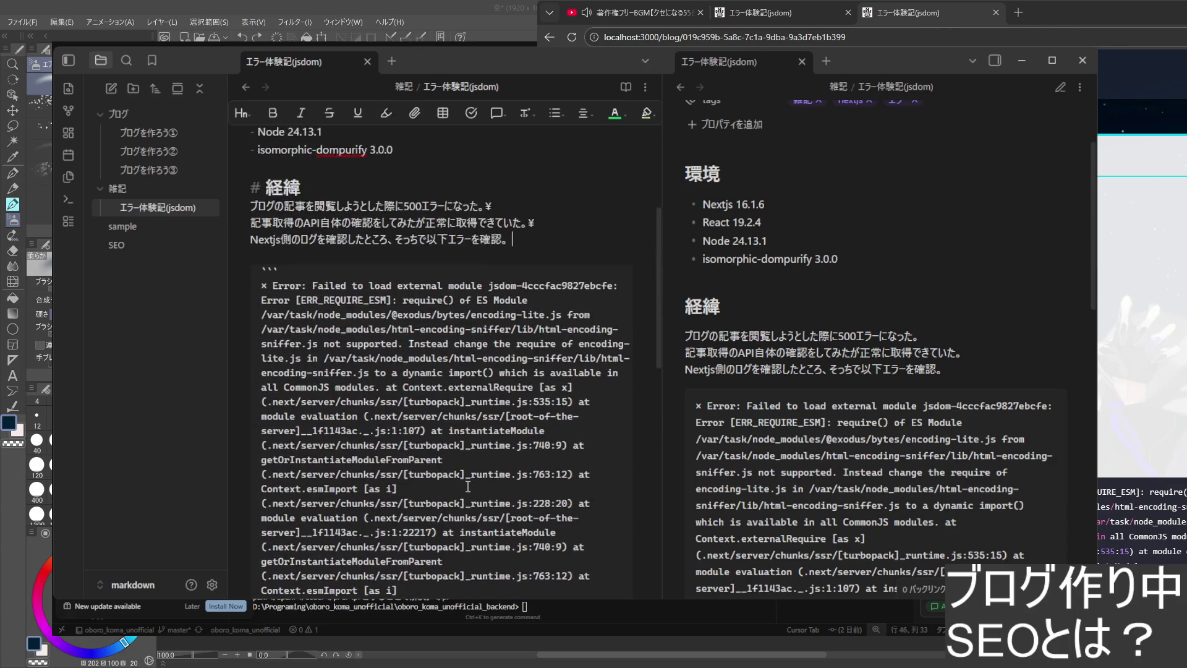
scroll(458, 436, "up", 2)
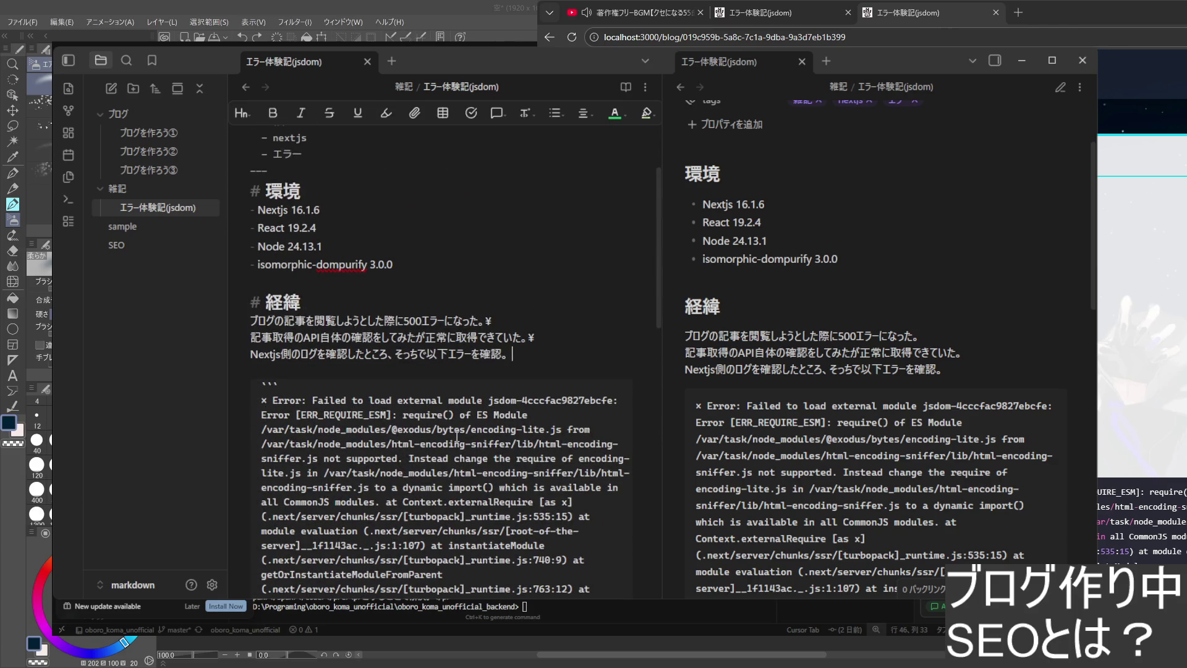
mouse_move(279, 303)
scroll(522, 320, "down", 6)
scroll(533, 355, "down", 2)
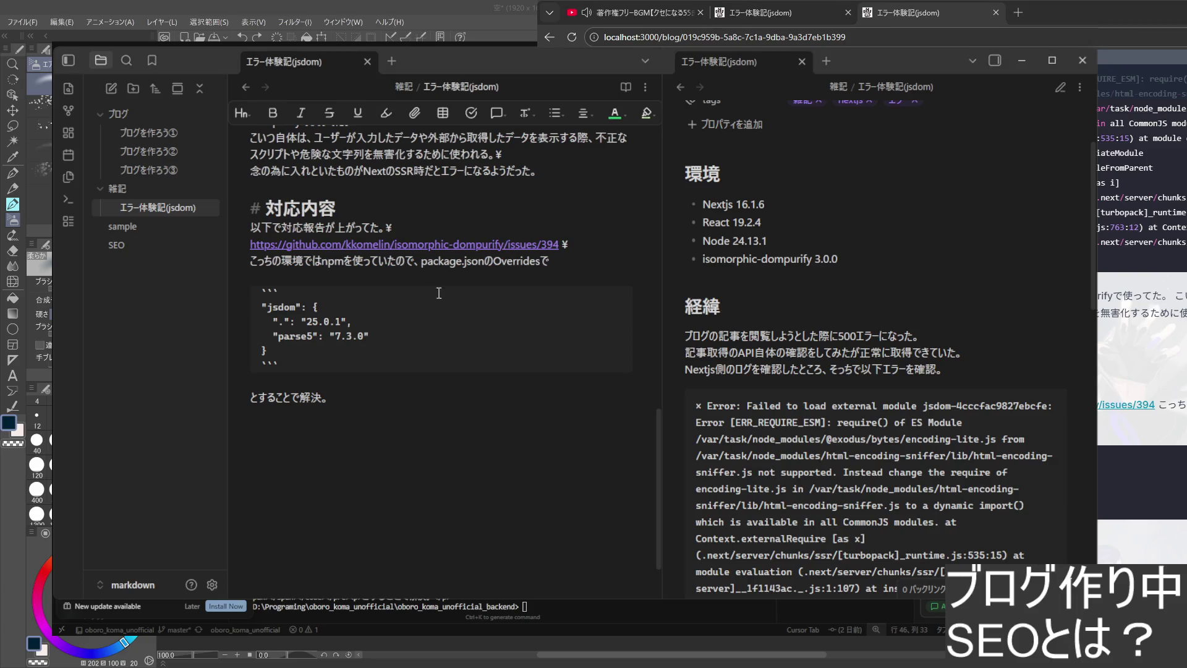
left_click(565, 245)
key("BackSpace")
type("¥")
key("BackSpace")
type("¥")
left_click(293, 474)
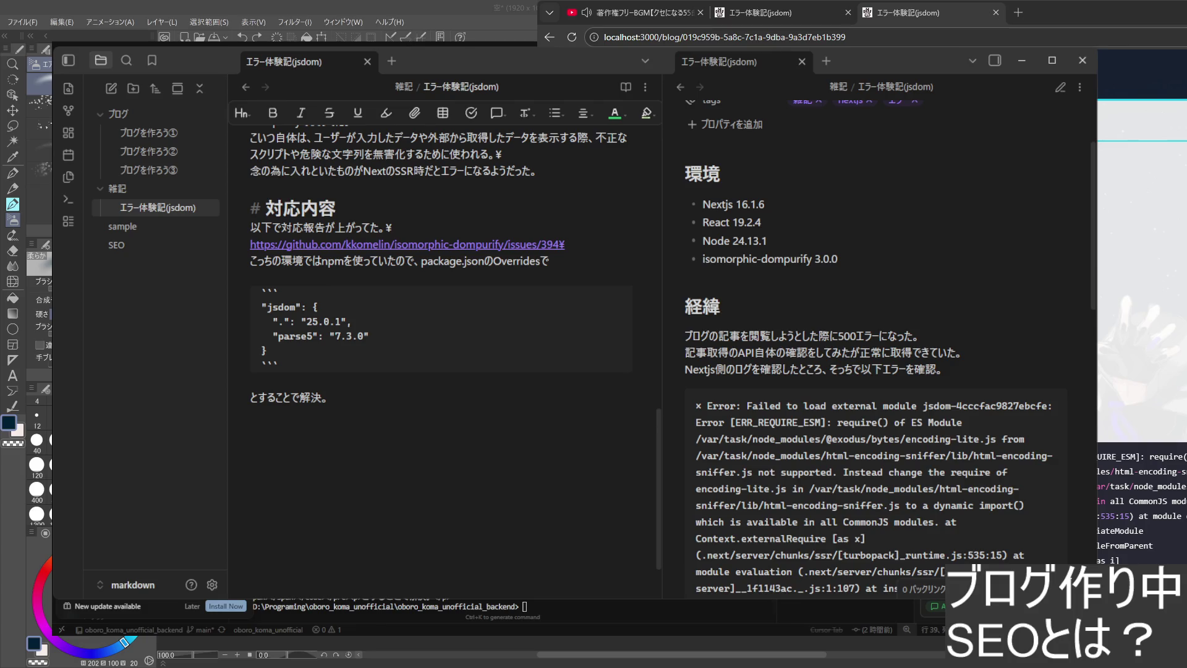
left_click(783, 13)
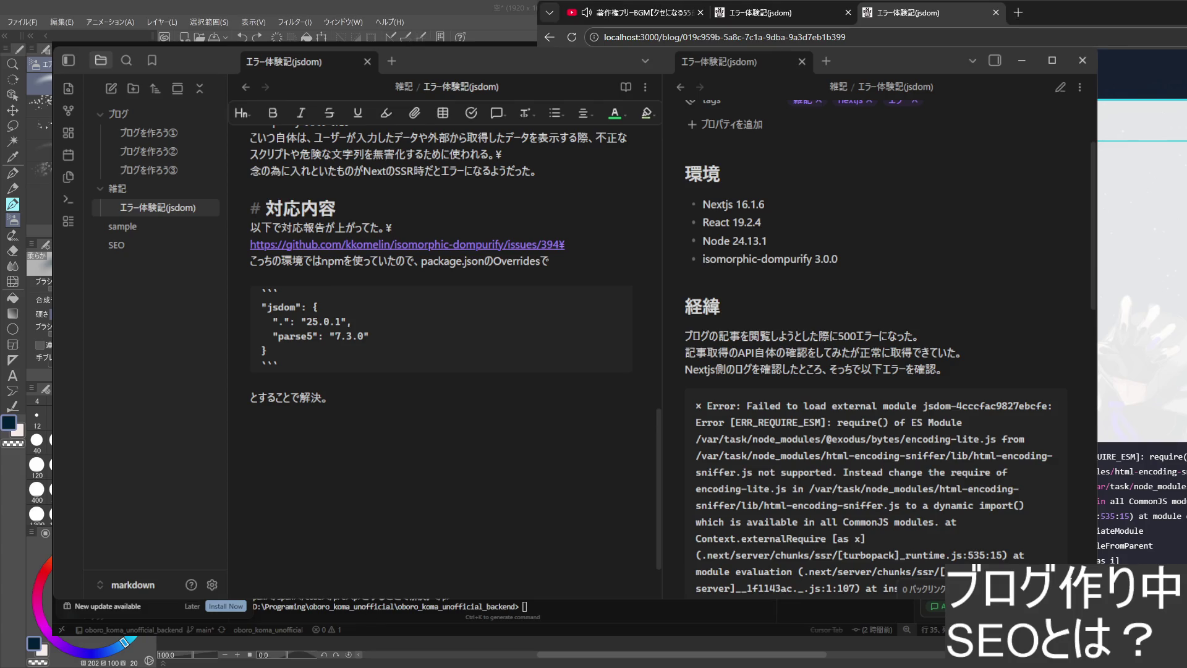
- Reload the live エラー体験記(jsdom) post on oborokoma-fan.com
left_click(571, 38)
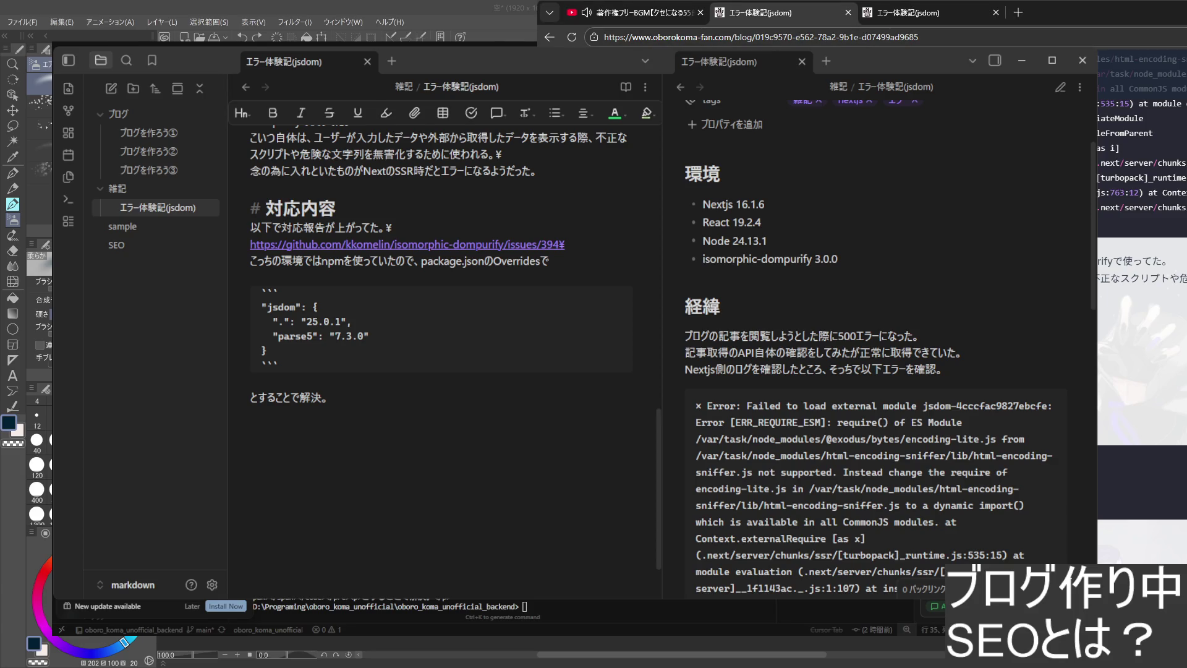
scroll(1141, 371, "up", 5)
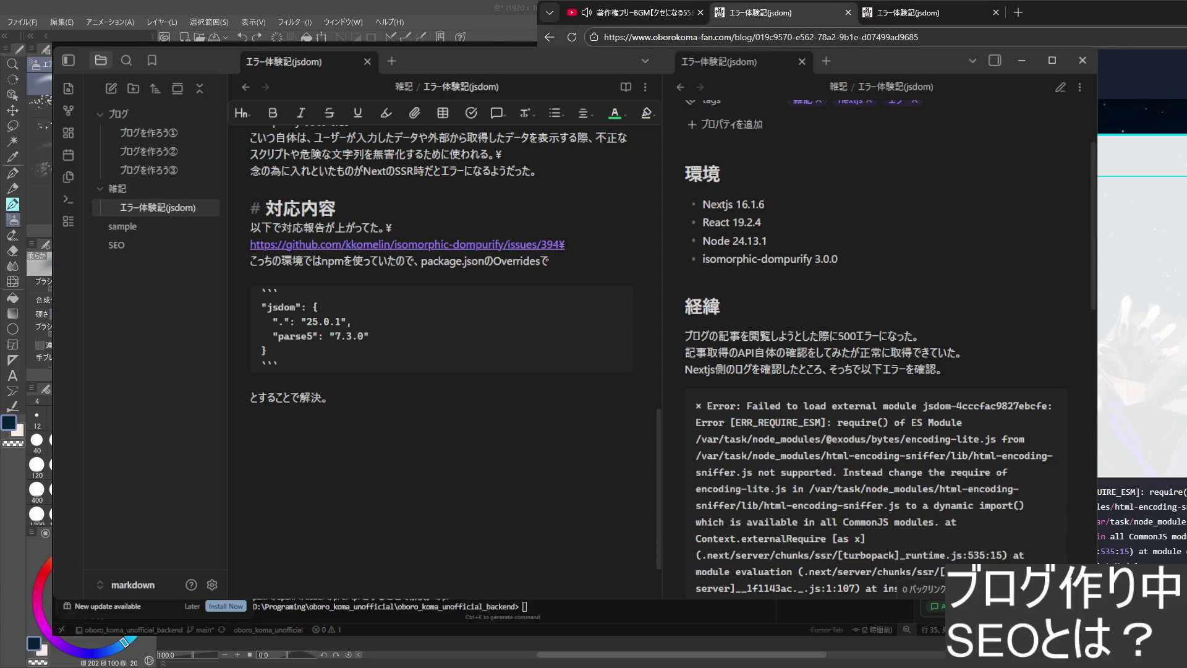
scroll(1141, 371, "down", 2)
scroll(1141, 371, "down", 2)
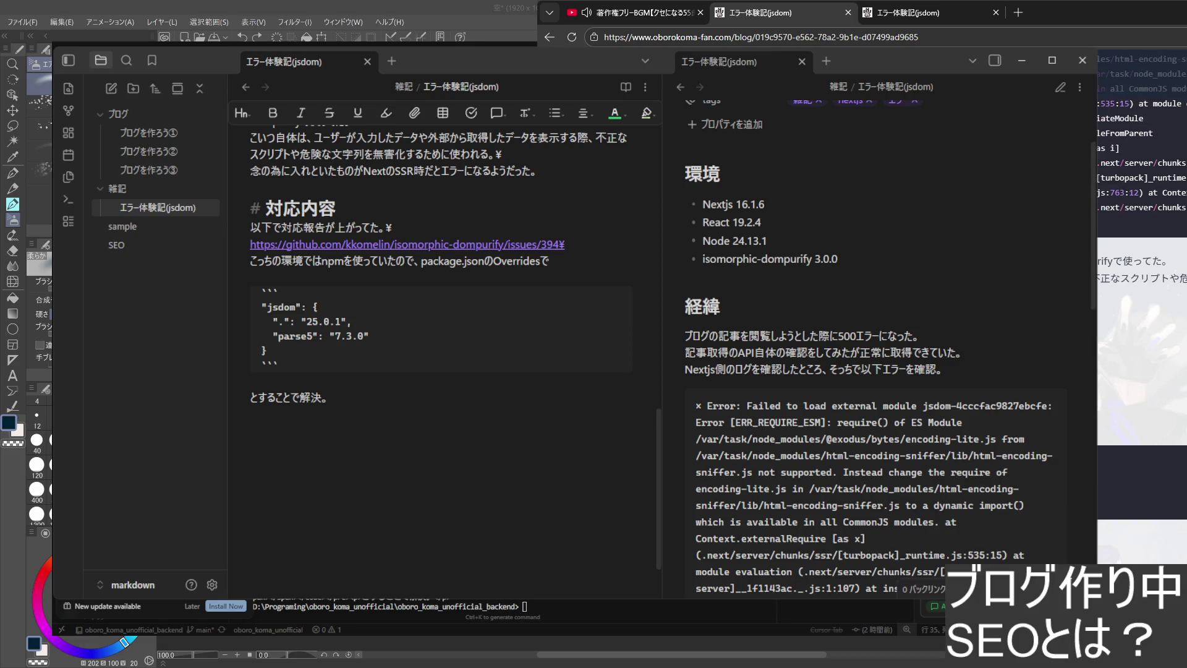
scroll(1141, 371, "up", 5)
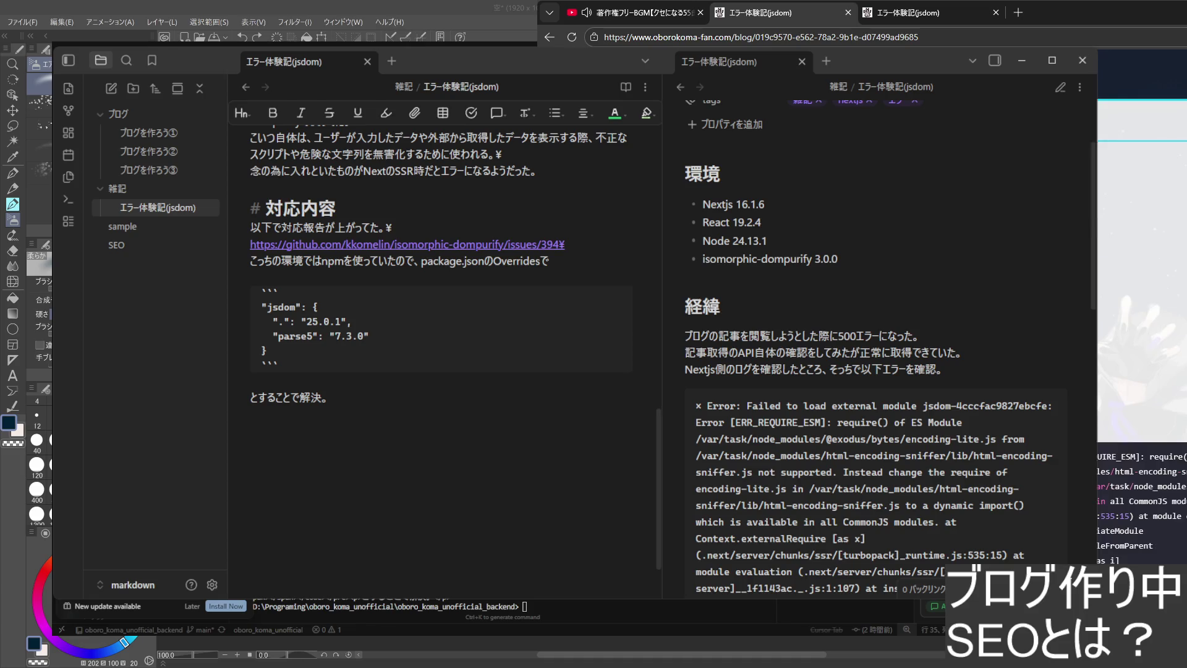
scroll(1142, 371, "down", 5)
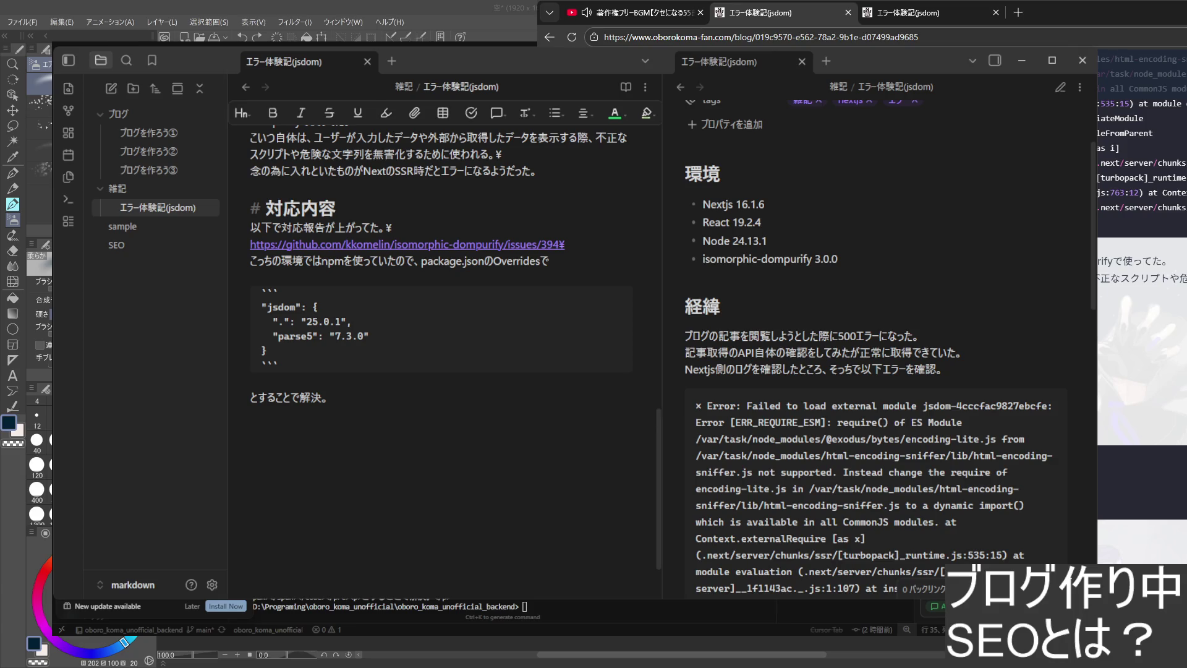
scroll(1141, 371, "up", 5)
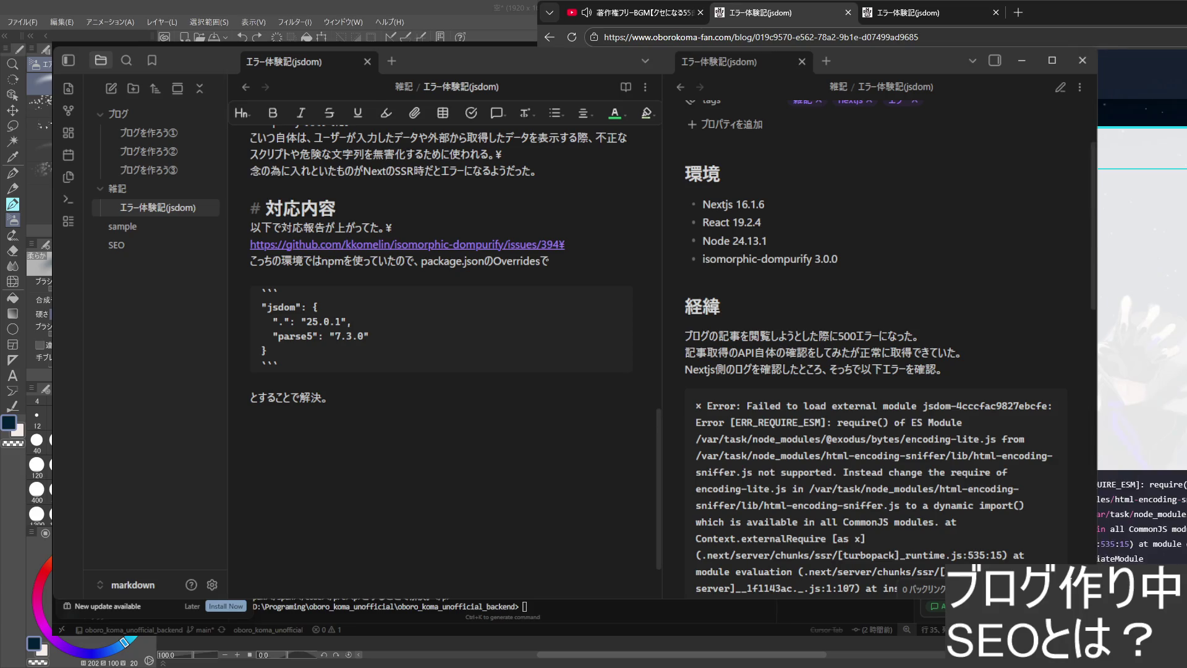
- Go back from the live jsdom post to the blog's top page
key("alt+Left")
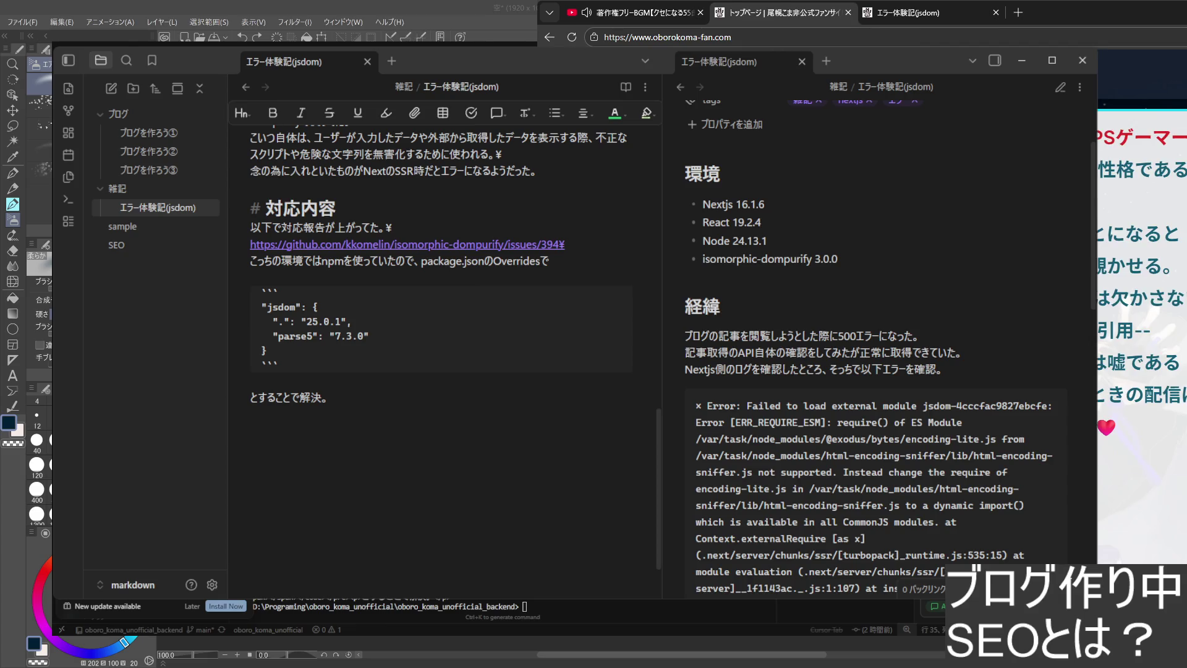